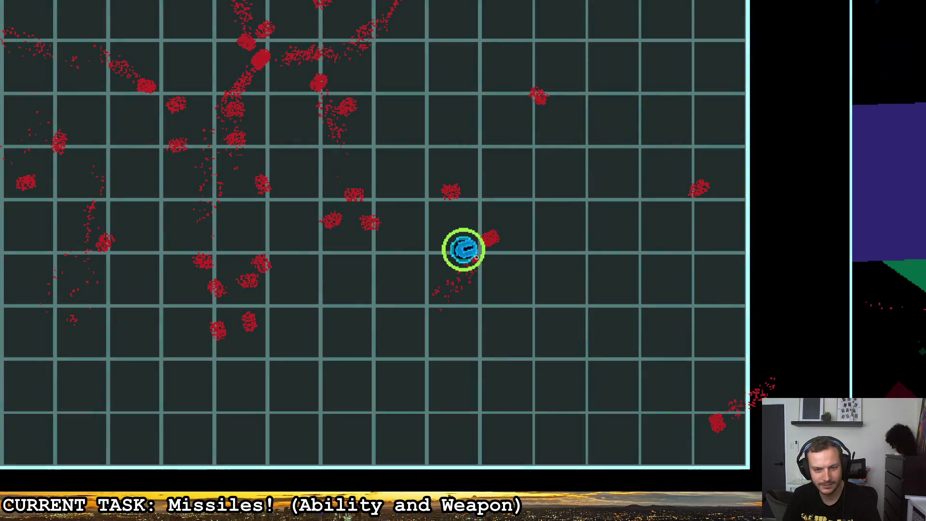
- Steer the ship around the arena while firing homing missiles at enemies
left_click(495, 227)
key("a")
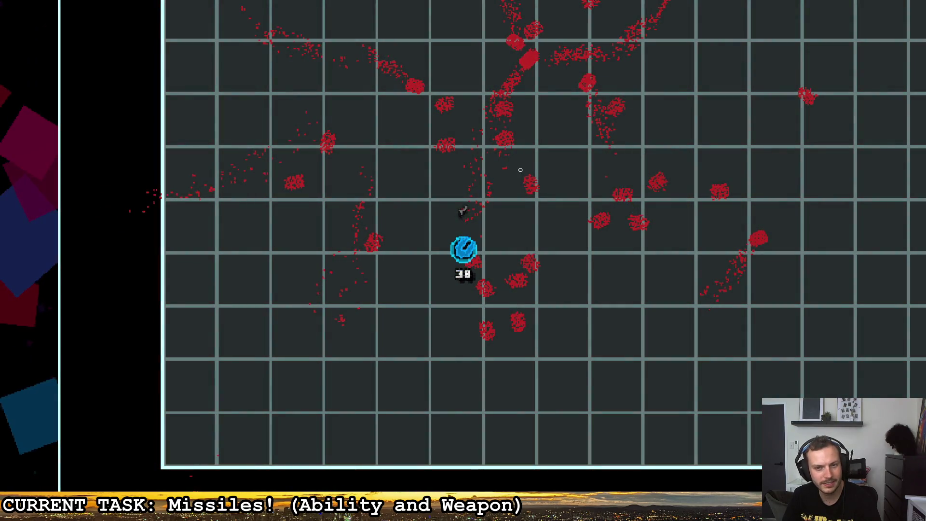
key("w")
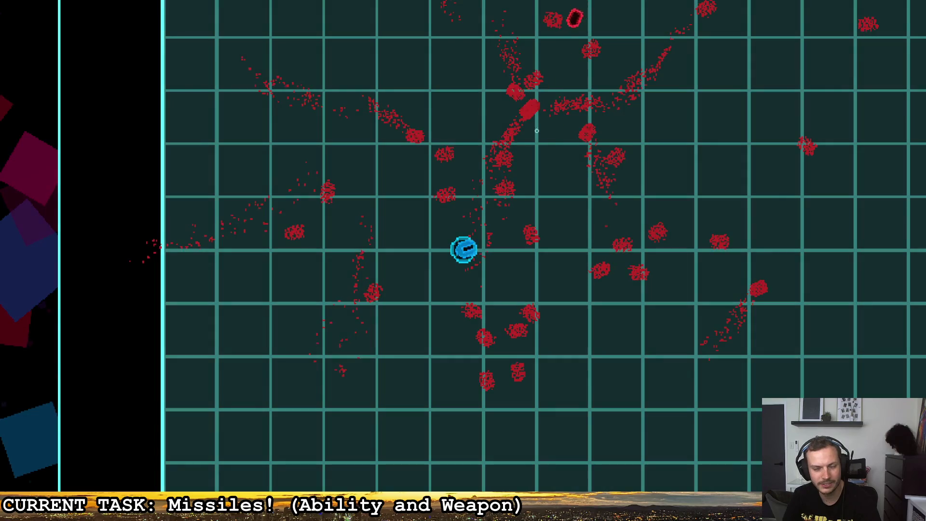
key("s")
left_click(437, 160)
key("w")
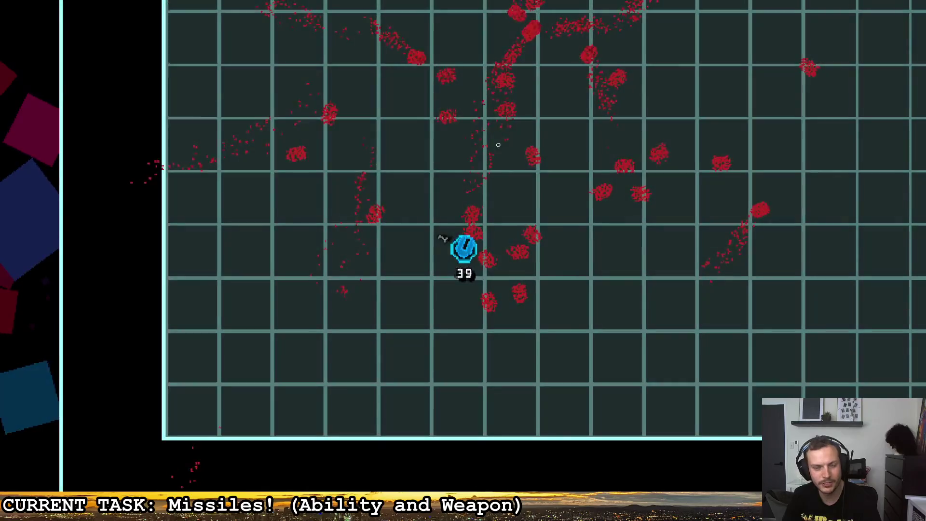
left_click(502, 179)
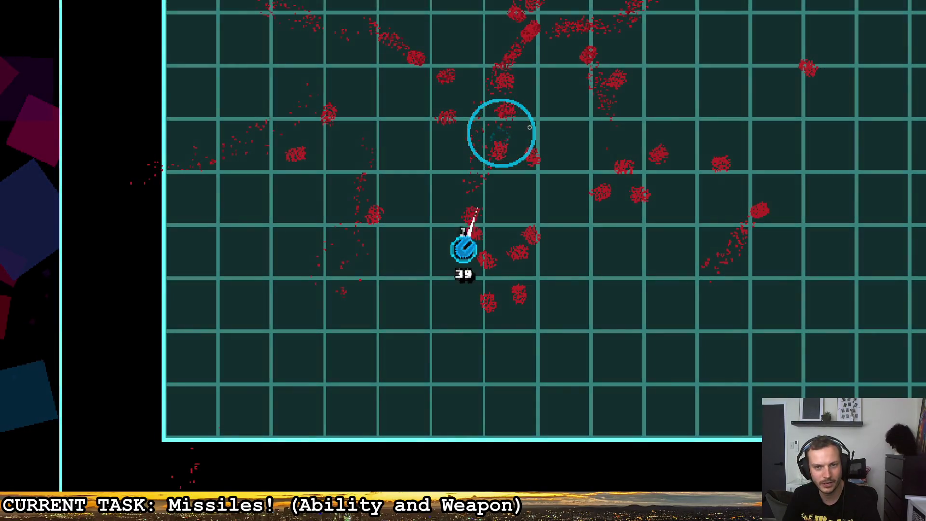
key("d")
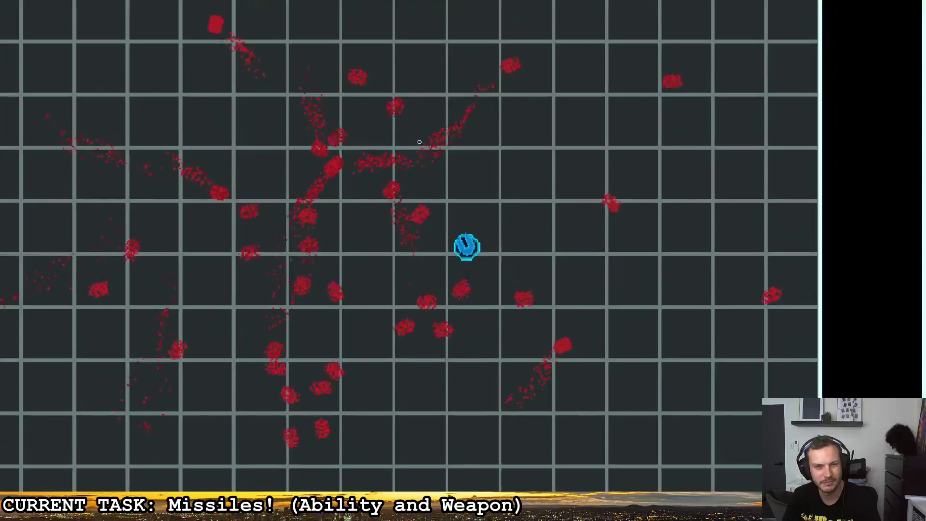
- Lock onto enemies at the top and left, fire missiles, then quit with Escape
left_click(415, 135)
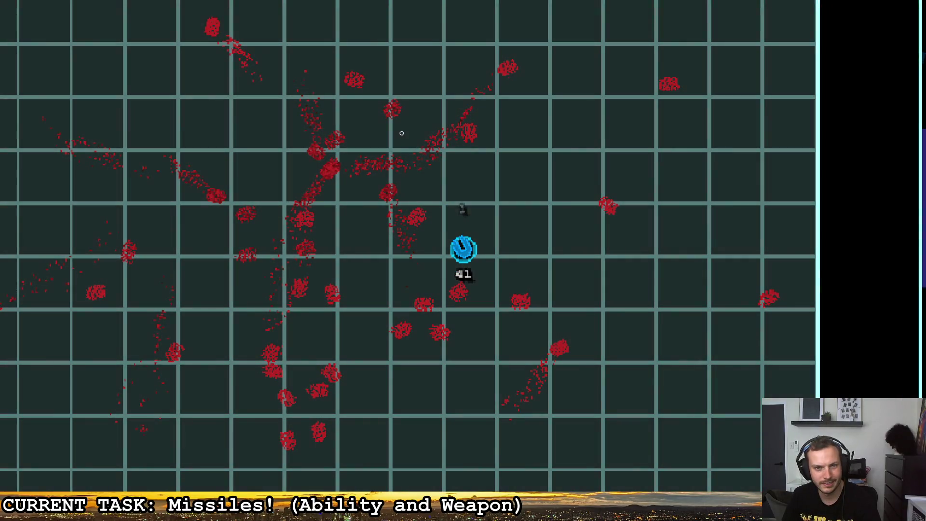
left_click(255, 175)
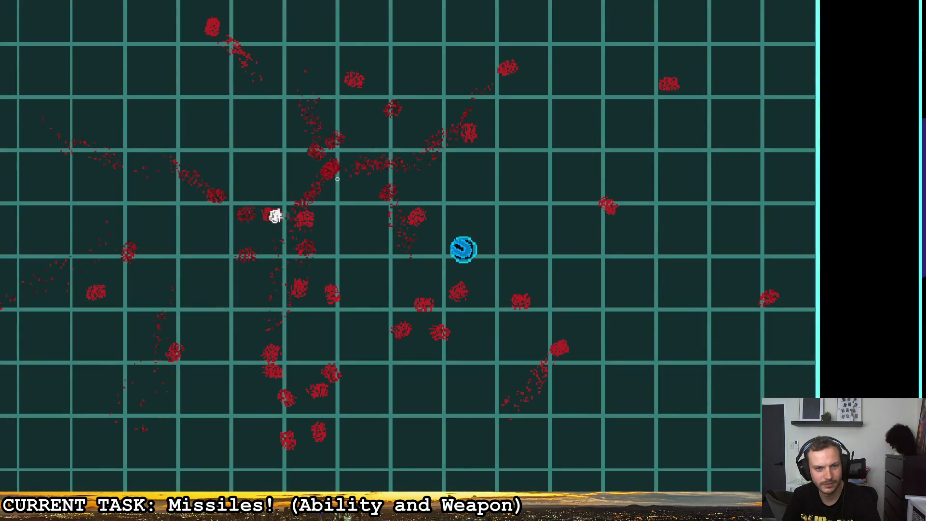
left_click(252, 161)
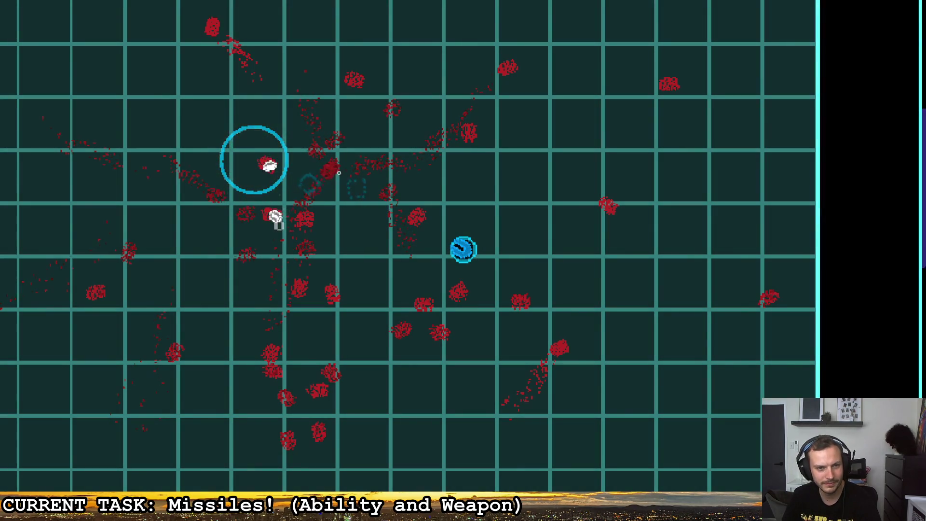
key("w")
key("a")
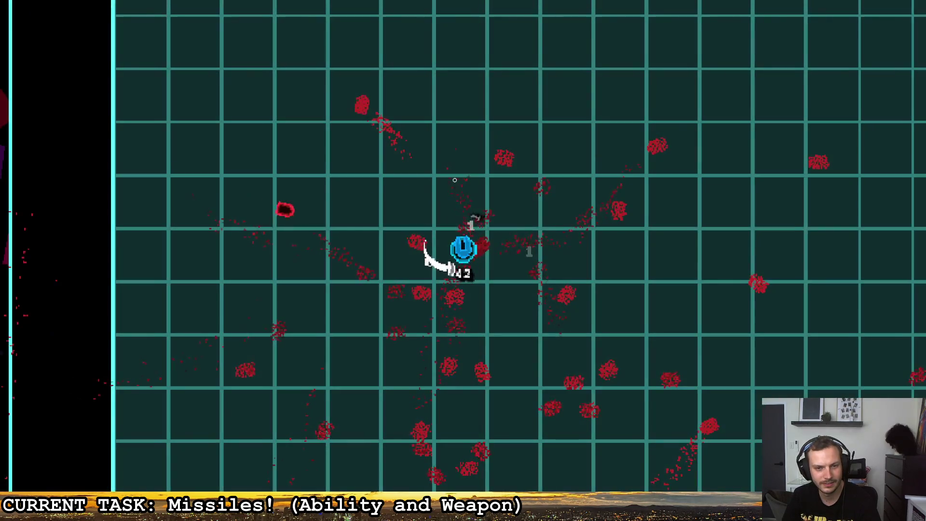
left_click(362, 223)
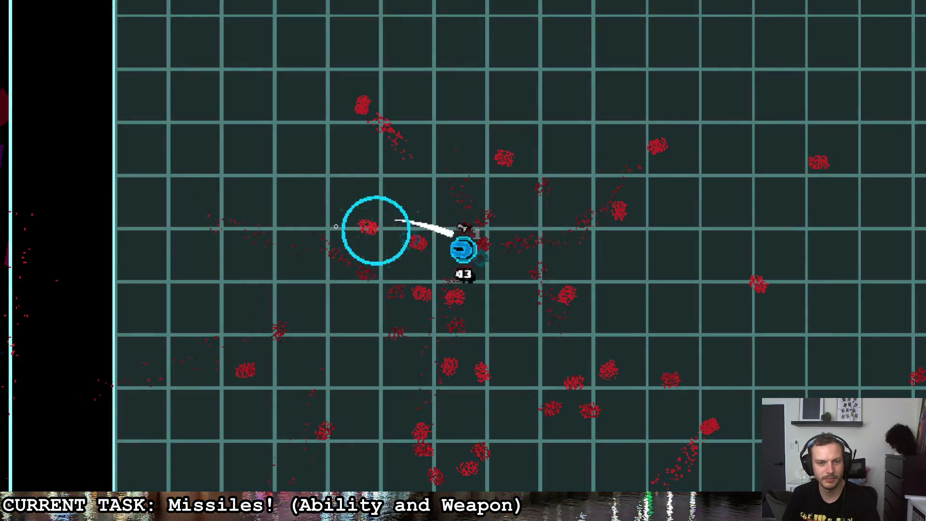
key("Escape")
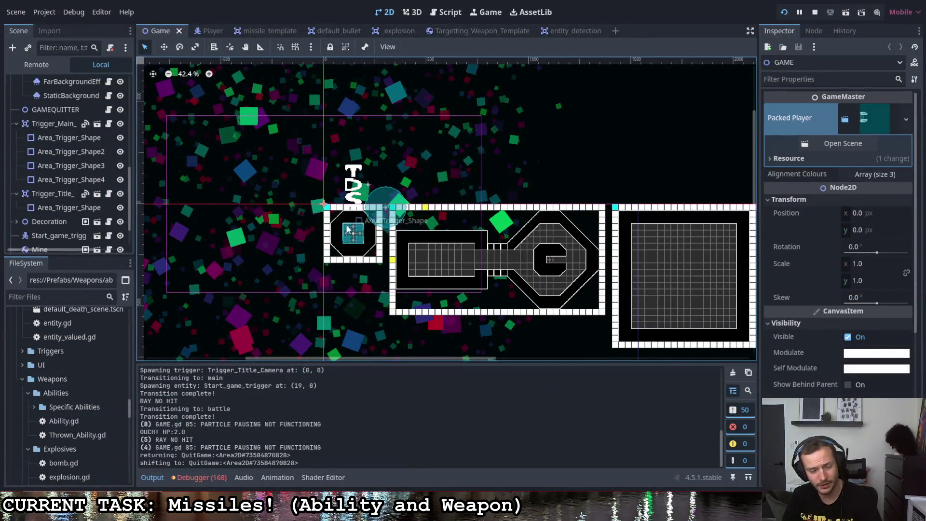
- Select the Pause_Screen node and open the pause_screen scene
scroll(57, 206, "down", 2)
scroll(57, 209, "up", 10)
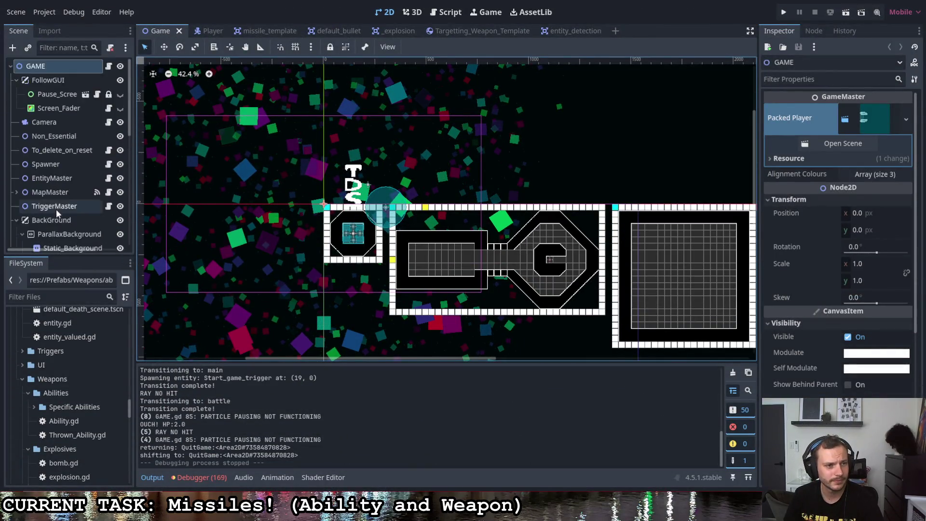
left_click(65, 95)
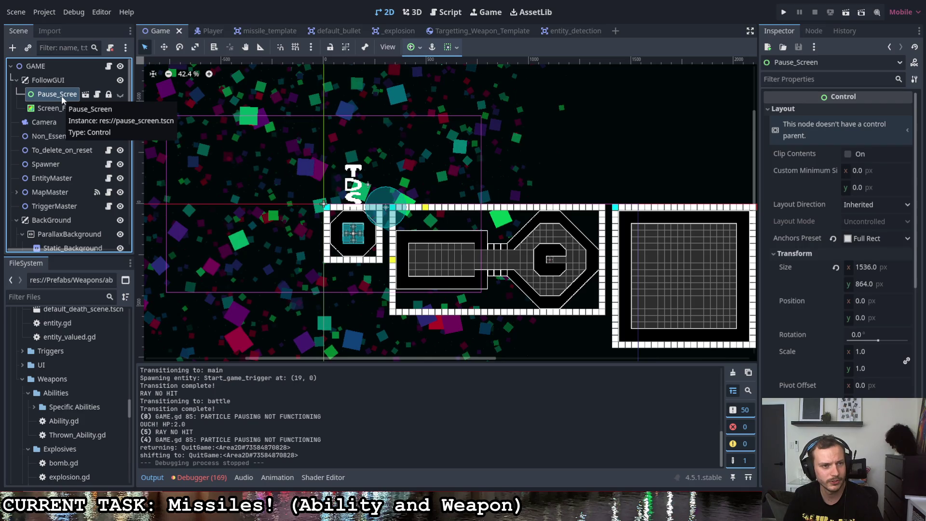
left_click(85, 95)
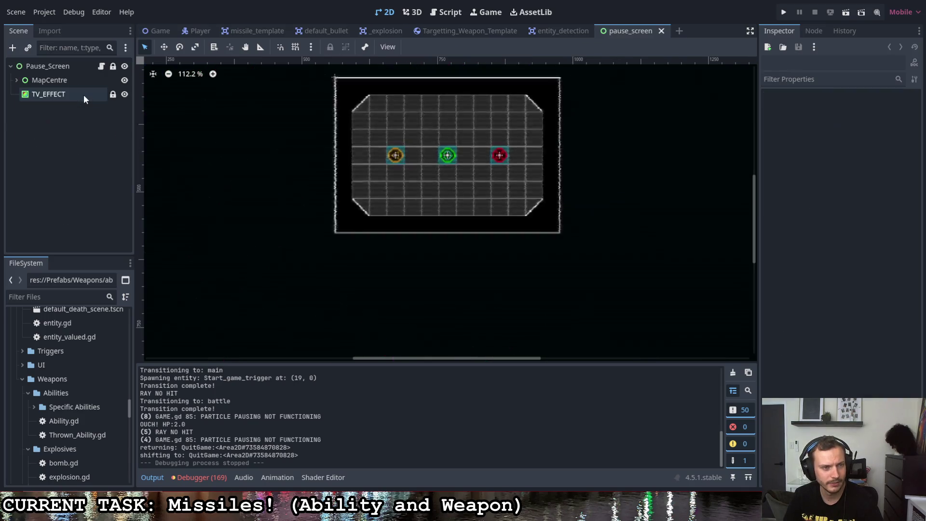
- Select TV_EFFECT and open the glitch.gdshader code from its Material
left_click(79, 94)
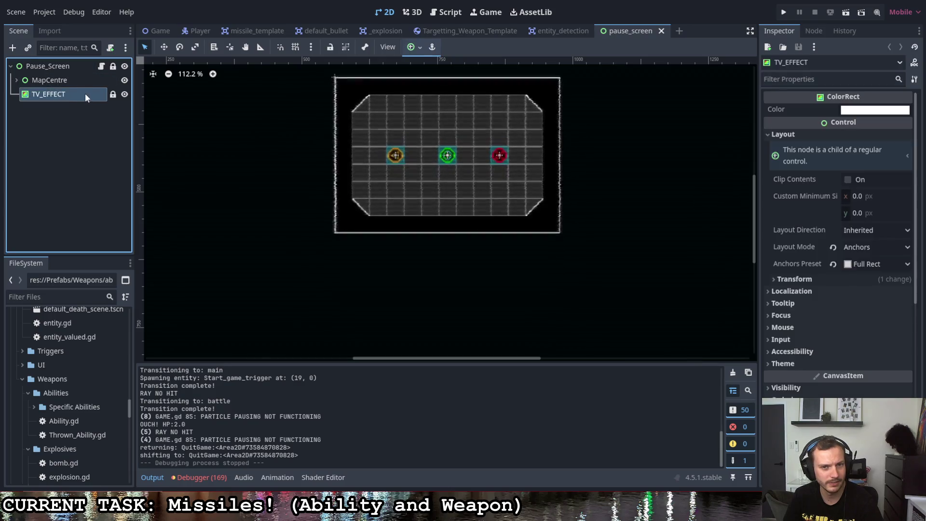
right_click(86, 95)
left_click(63, 93)
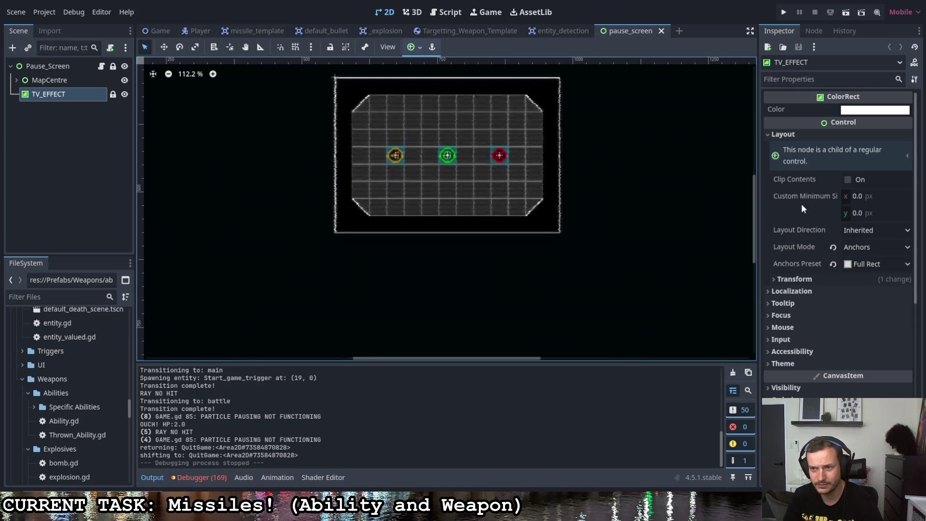
scroll(809, 265, "down", 10)
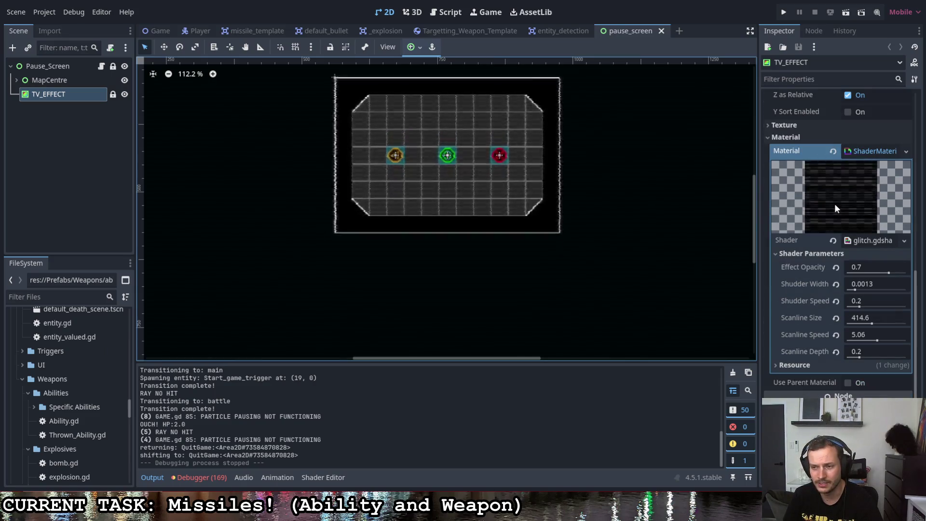
scroll(822, 206, "up", 2)
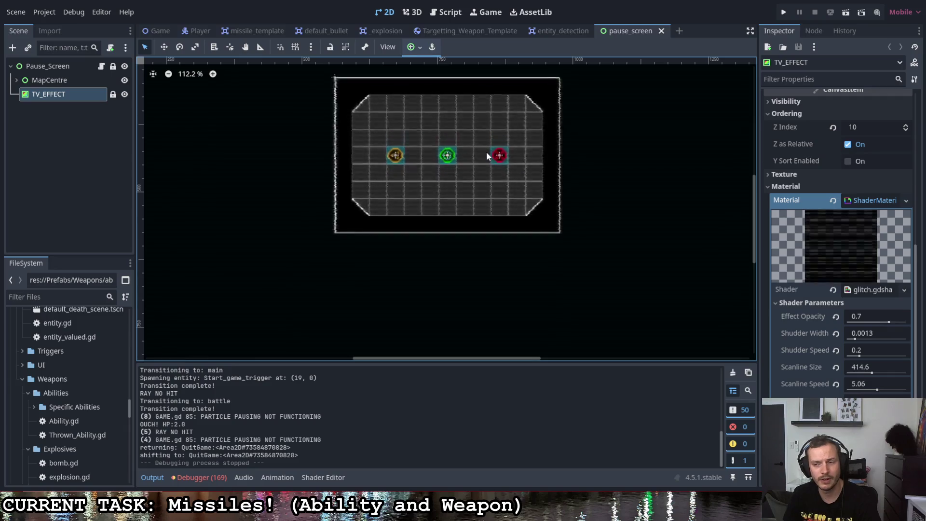
left_click(873, 290)
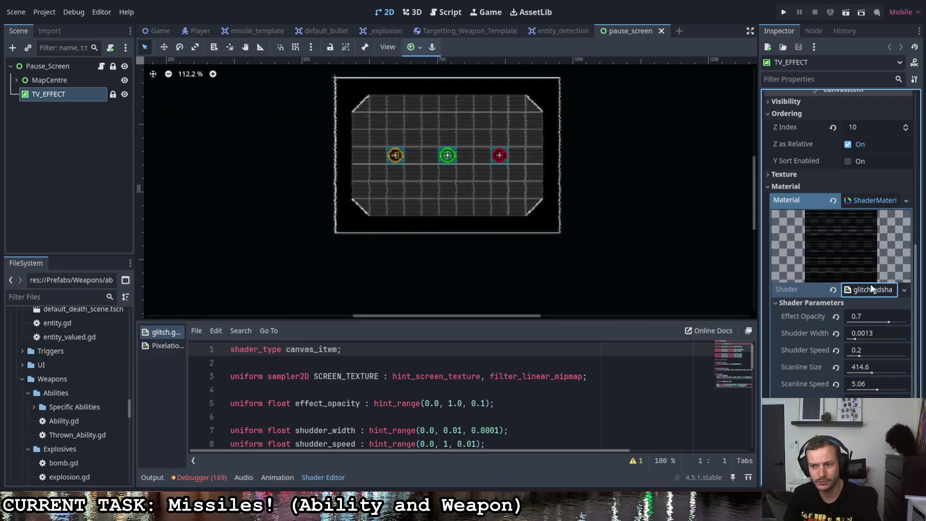
- Review the uniforms from SCREEN_TEXTURE down, then insert a blank line after scanline_depth on line 12
scroll(439, 396, "up", 2)
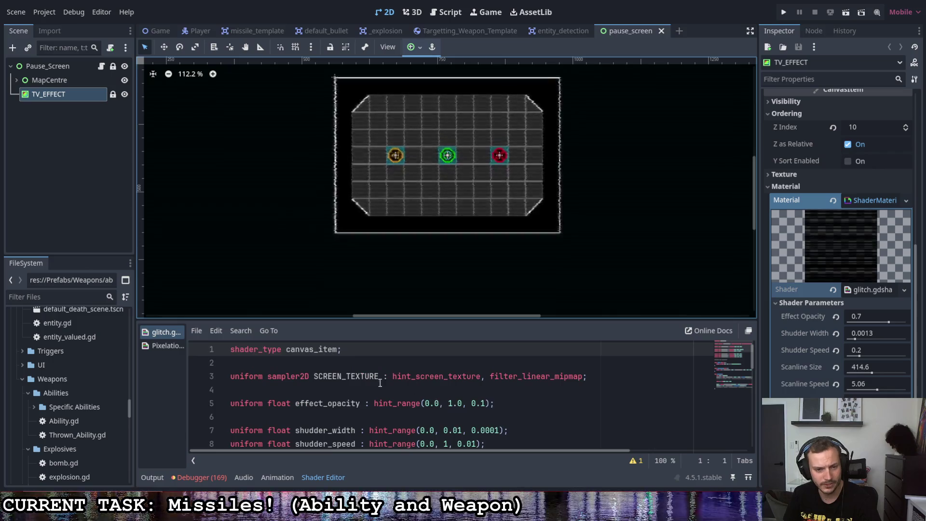
double_click(346, 376)
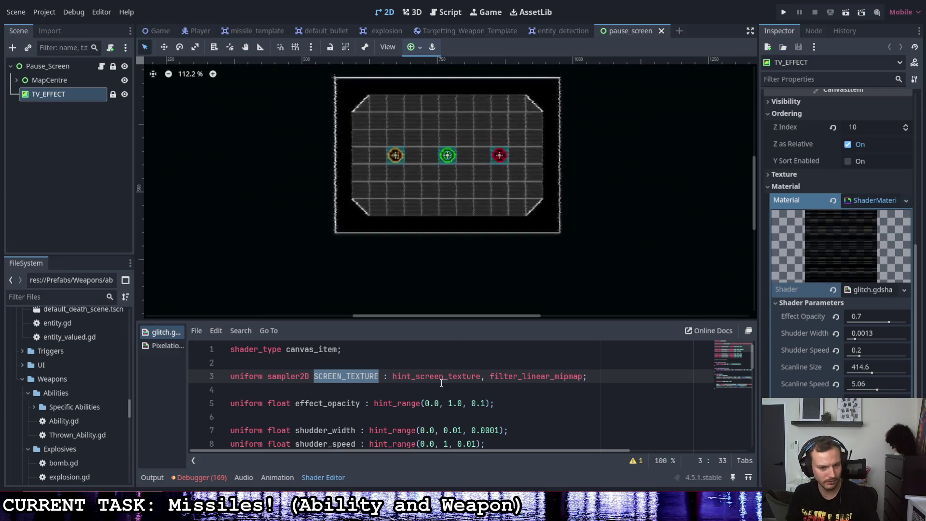
scroll(459, 356, "down", 2)
scroll(456, 379, "down", 2)
scroll(456, 378, "up", 1)
scroll(457, 379, "down", 1)
scroll(456, 379, "down", 2)
scroll(457, 378, "up", 2)
scroll(457, 378, "up", 4)
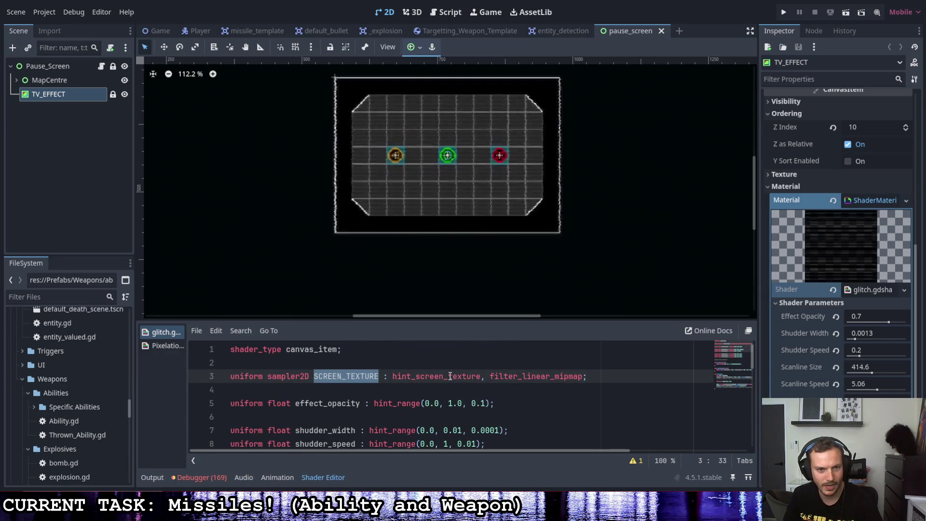
scroll(449, 375, "down", 3)
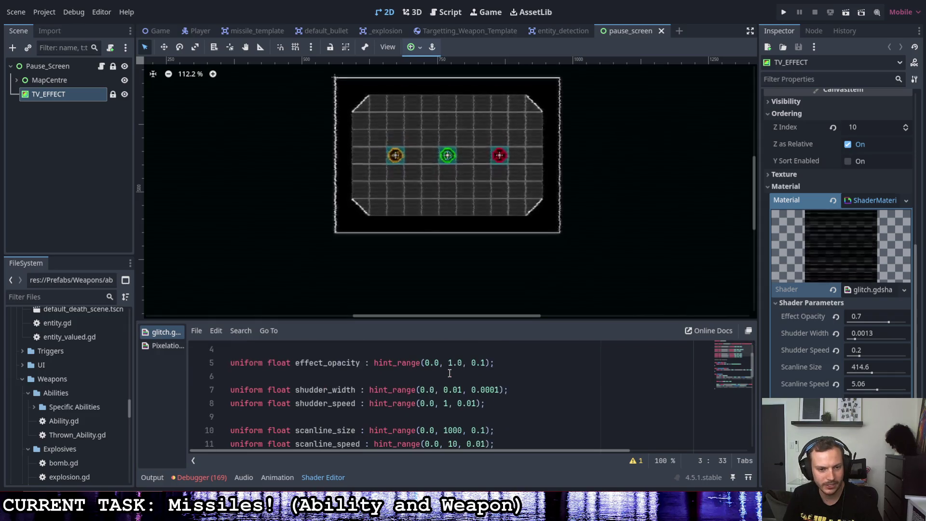
left_click(497, 413)
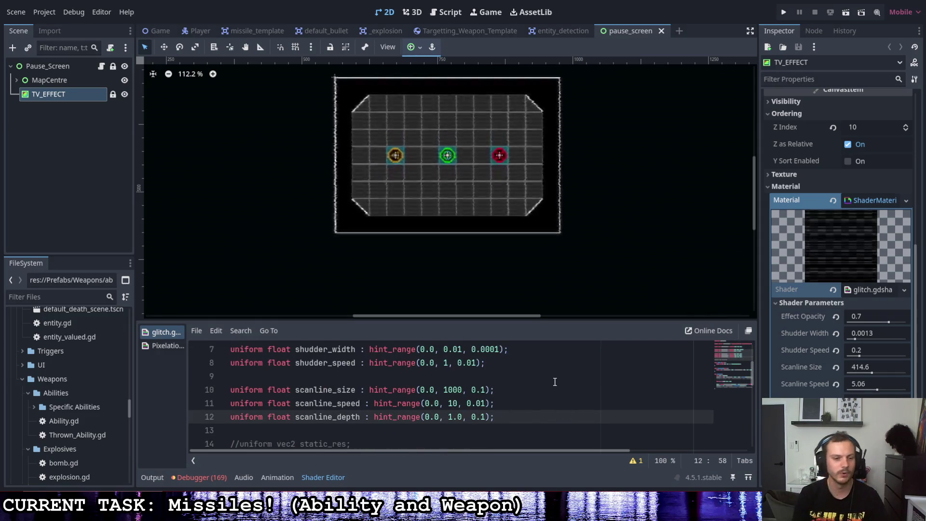
key("Return")
key("Return")
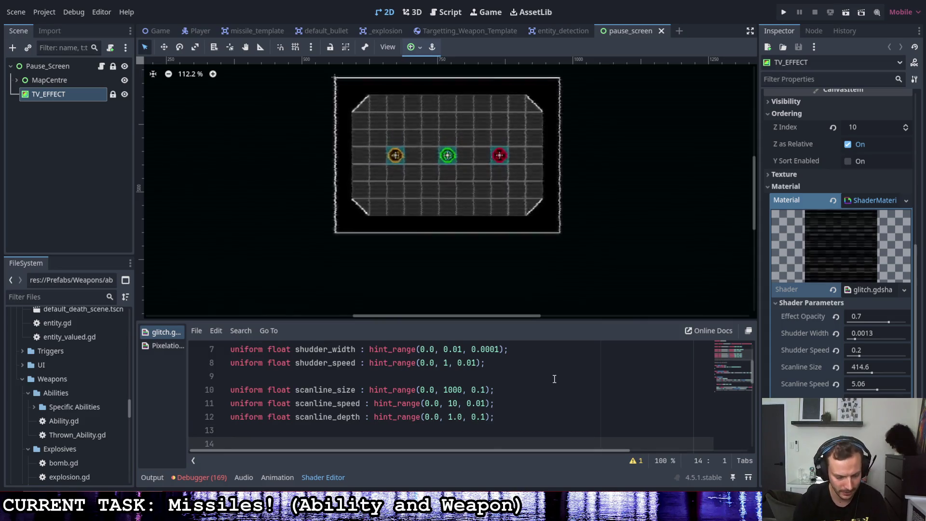
type("uniform float ")
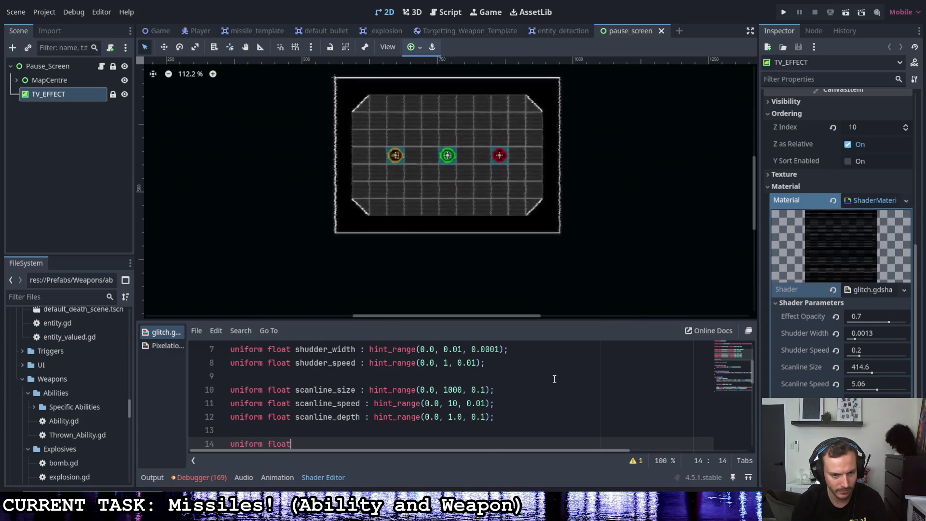
type("pixel")
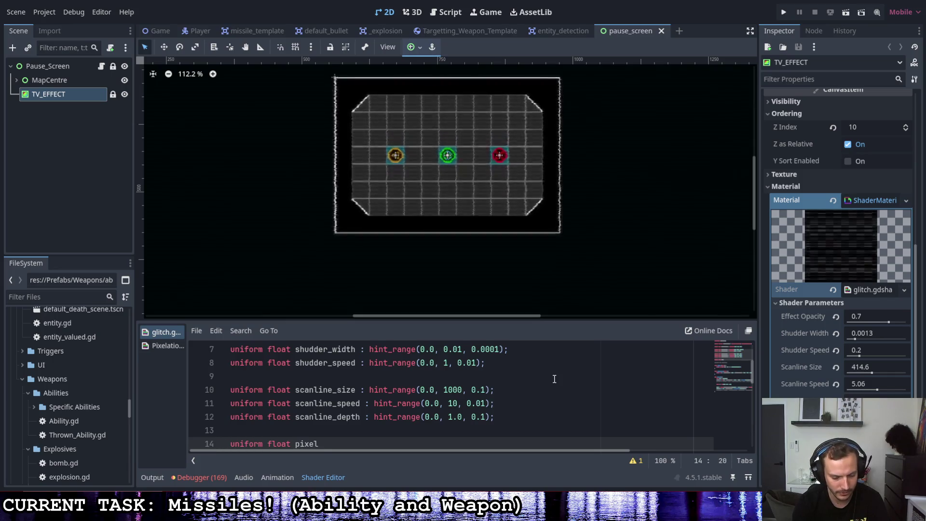
type("_size :")
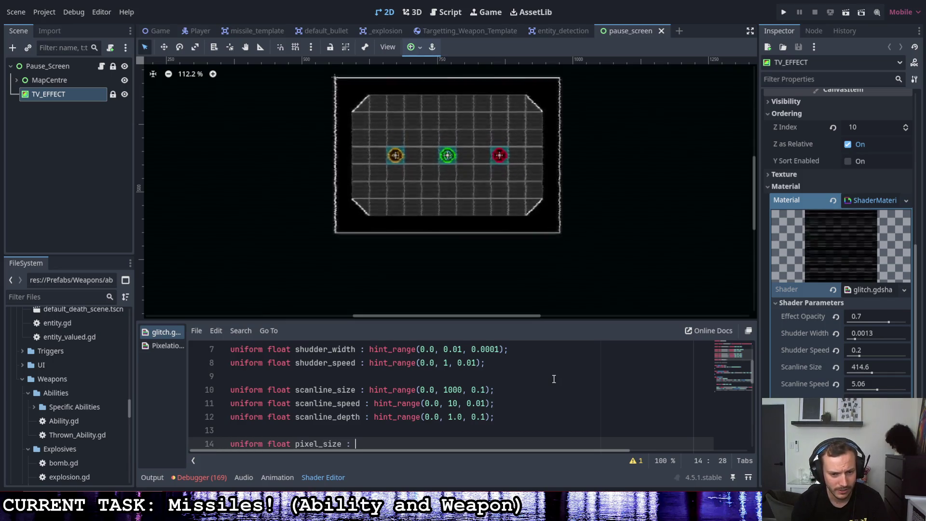
key("BackSpace")
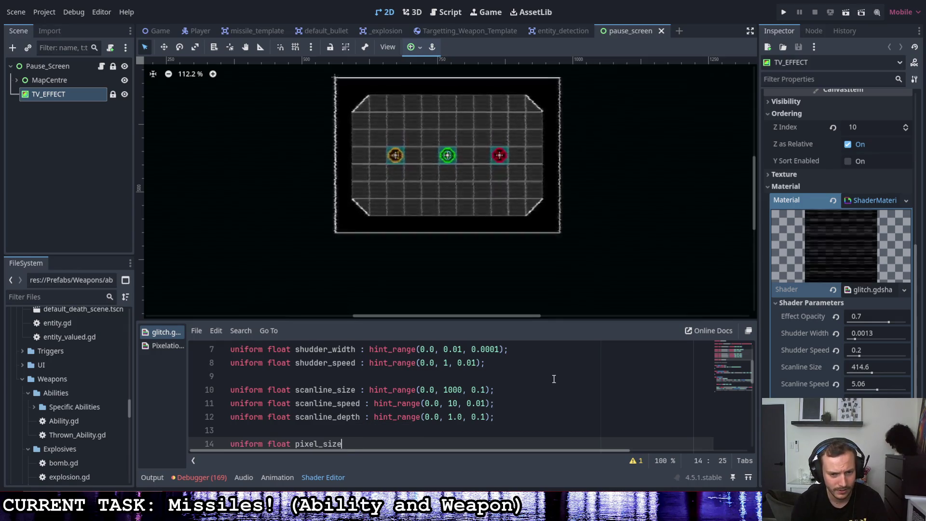
type("= 0")
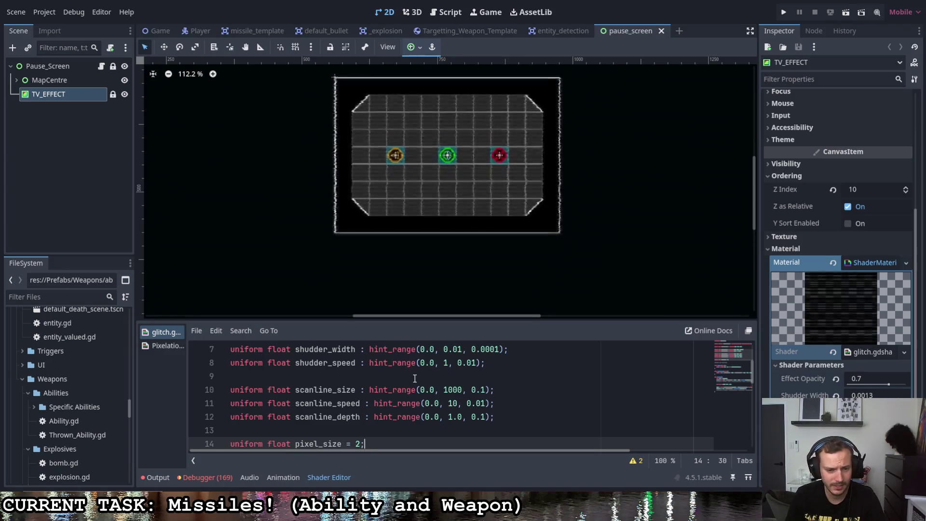
scroll(413, 391, "down", 1)
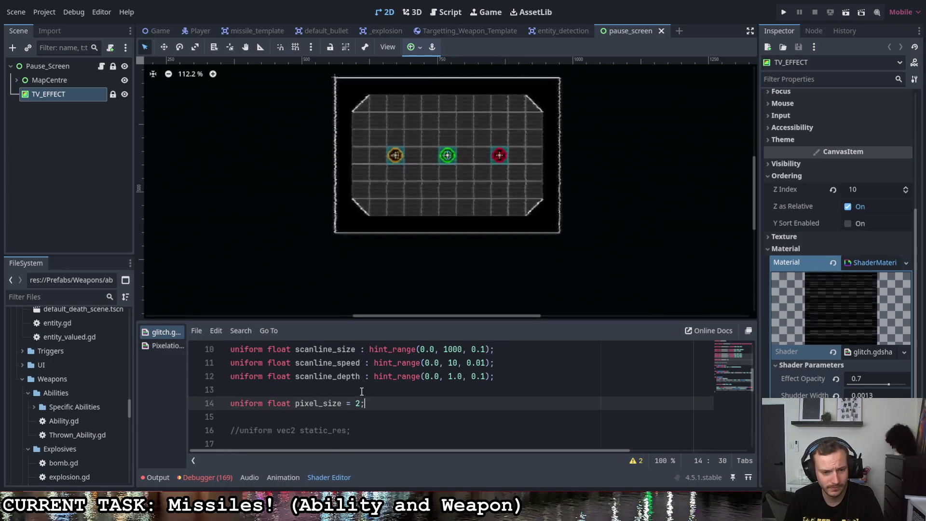
scroll(362, 391, "down", 4)
scroll(363, 386, "down", 1)
scroll(362, 386, "up", 3)
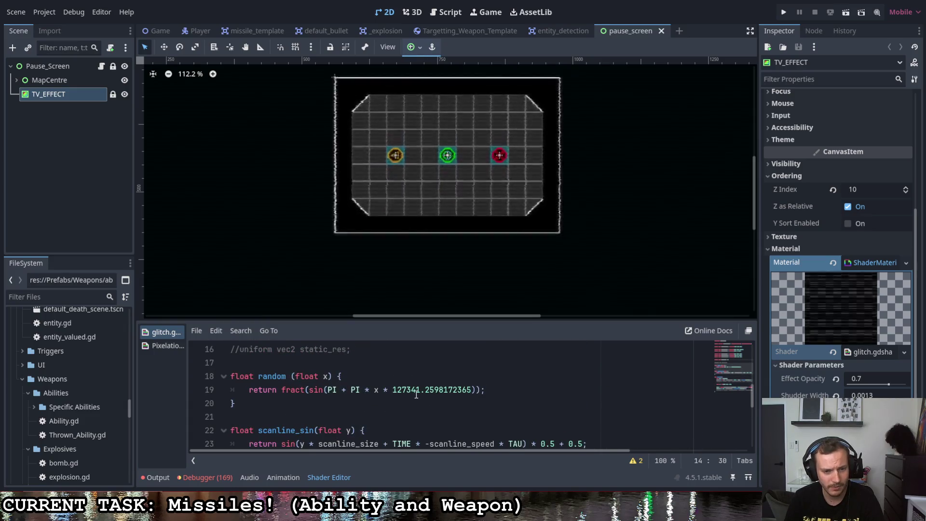
left_click(468, 390)
left_click_drag(345, 389, 329, 390)
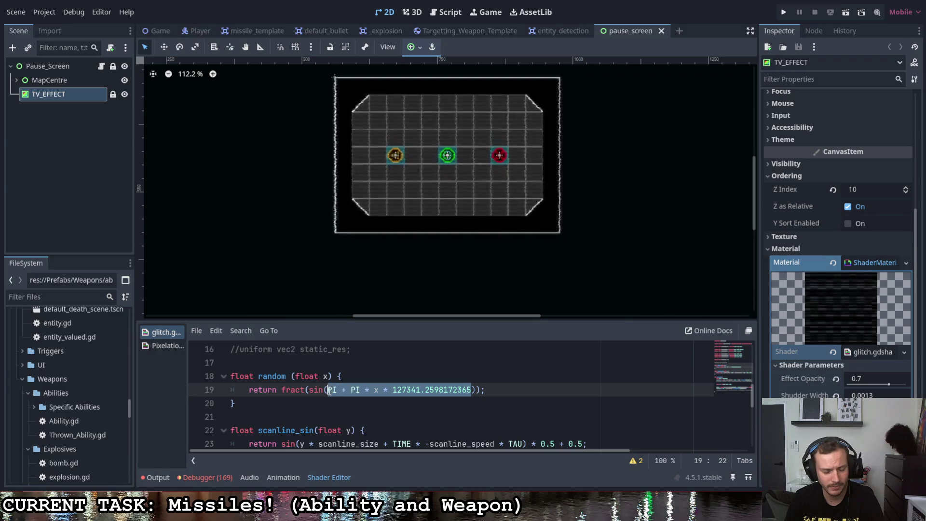
left_click(375, 391)
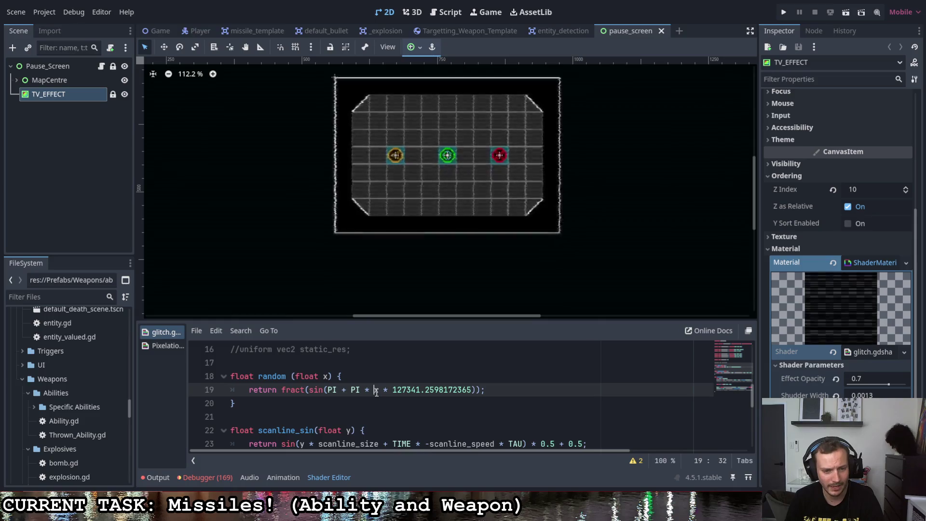
left_click(326, 377)
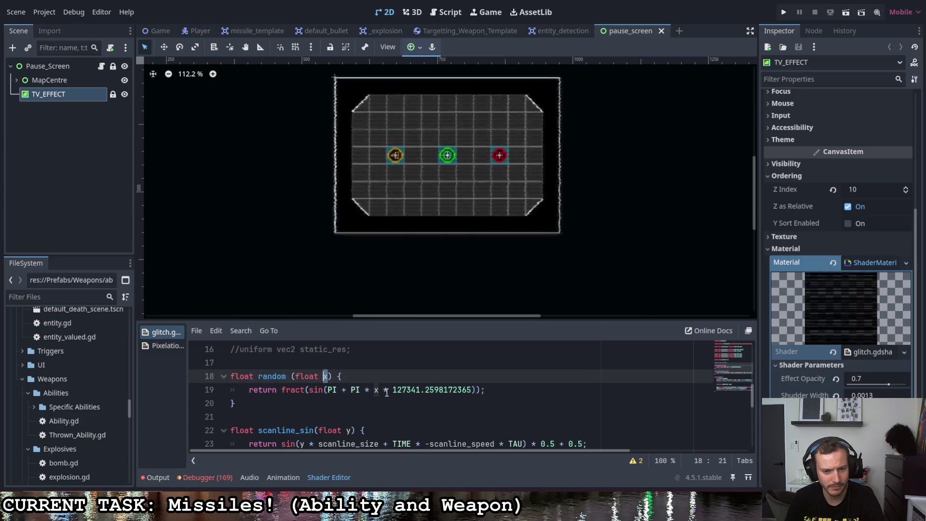
left_click_drag(389, 390, 464, 391)
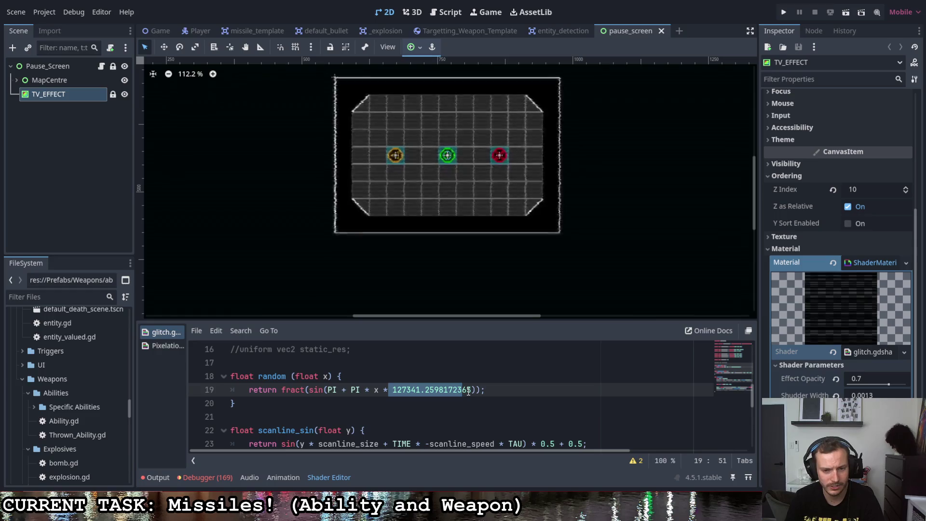
key("End")
scroll(455, 399, "down", 1)
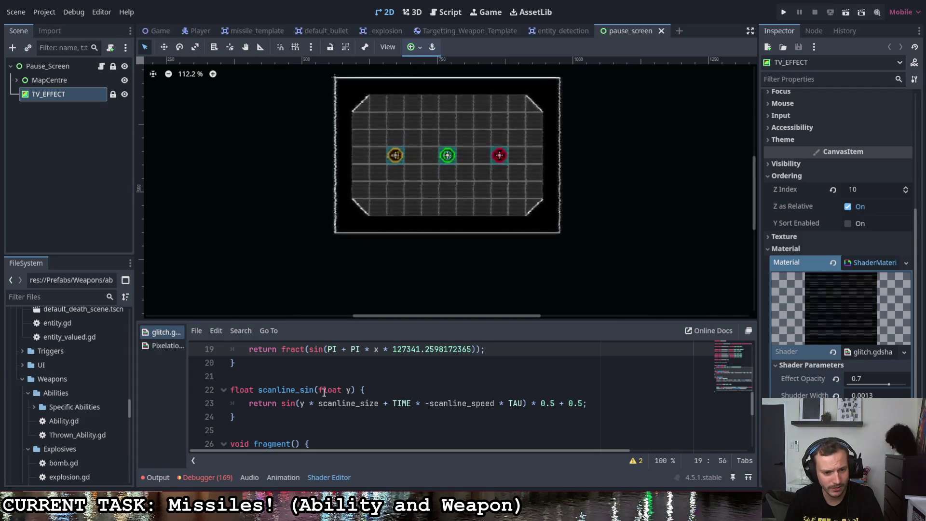
scroll(422, 399, "down", 2)
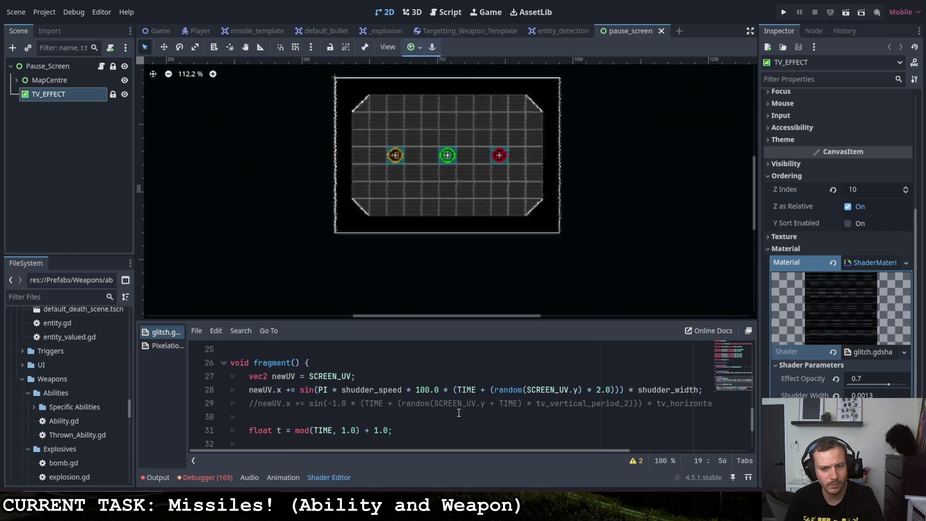
scroll(452, 411, "down", 2)
scroll(421, 414, "up", 1)
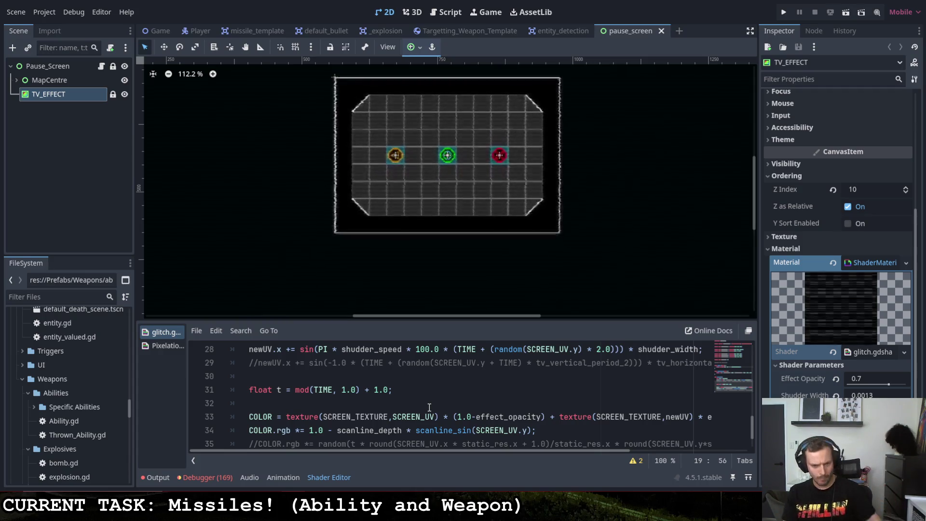
scroll(429, 407, "up", 9)
scroll(422, 397, "down", 4)
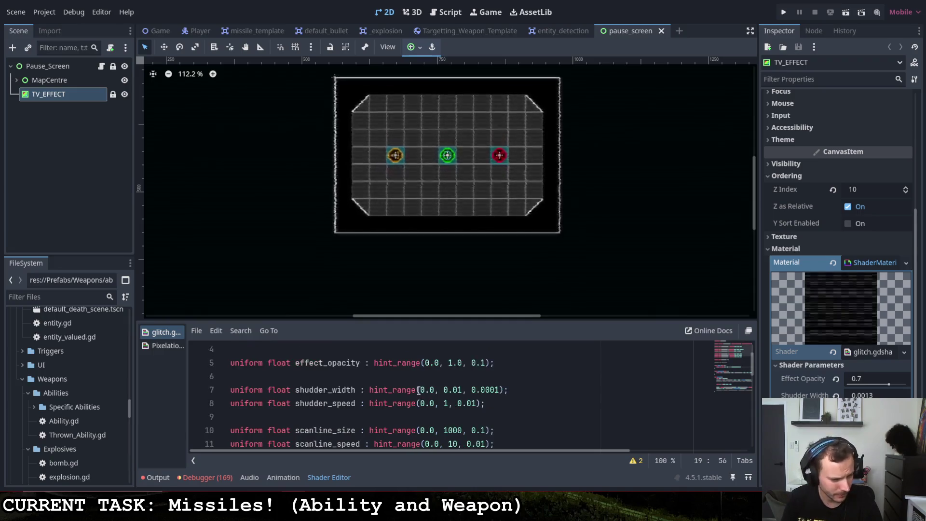
- Rename the pixel_size uniform to pixel_resolution
scroll(386, 382, "up", 1)
left_click_drag(342, 404, 297, 406)
type("pixel_r")
type("esolu")
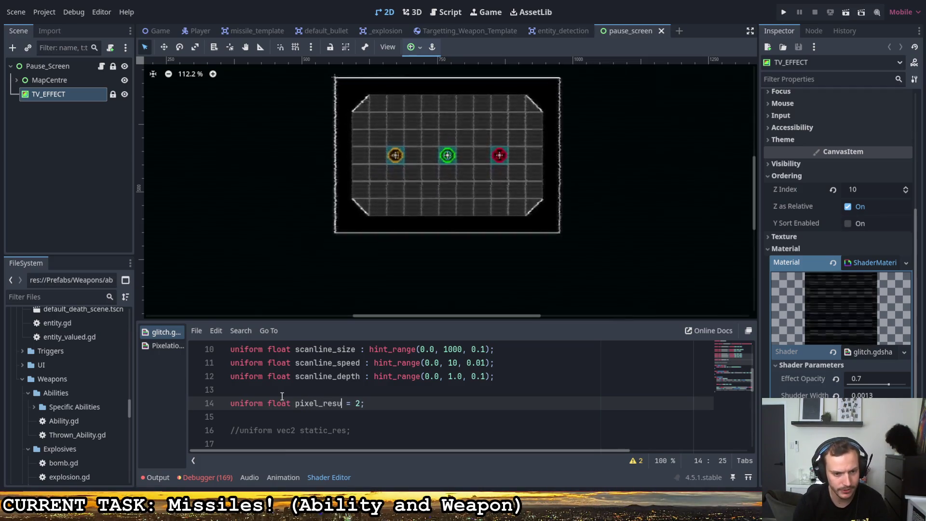
type("tion")
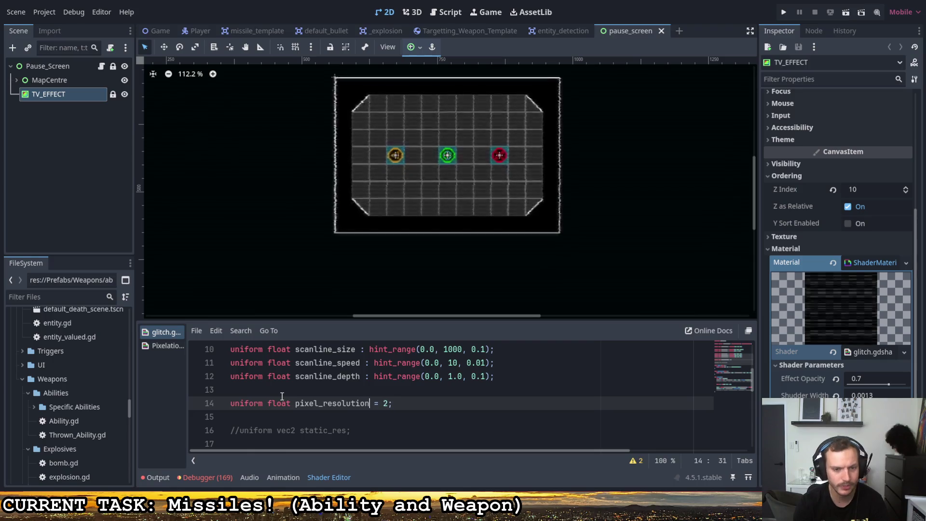
- Replace the default value 2 with (800,600)
double_click(385, 404)
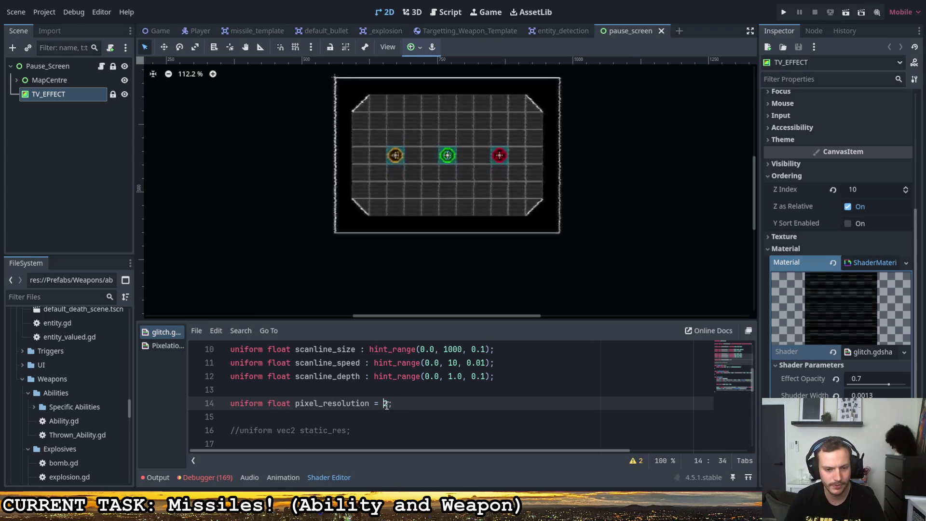
type("(")
key("BackSpace")
type("8")
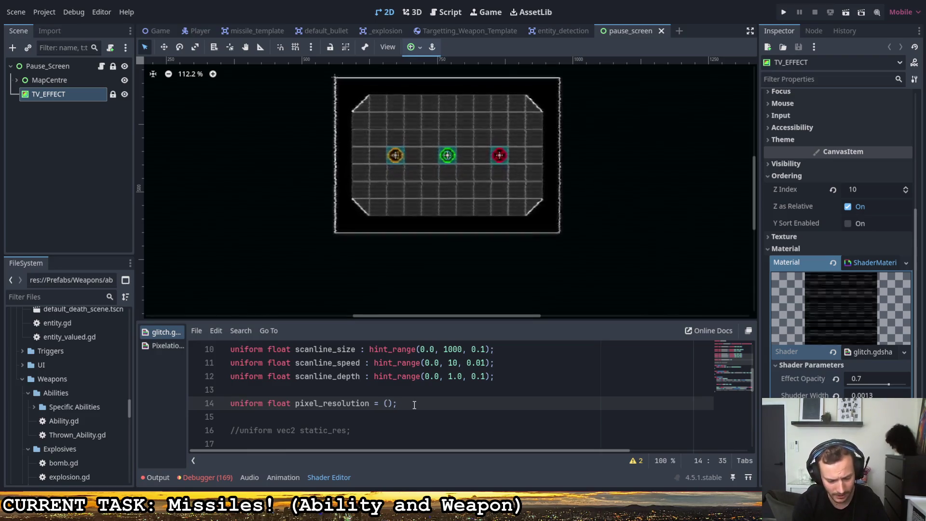
type("00,600")
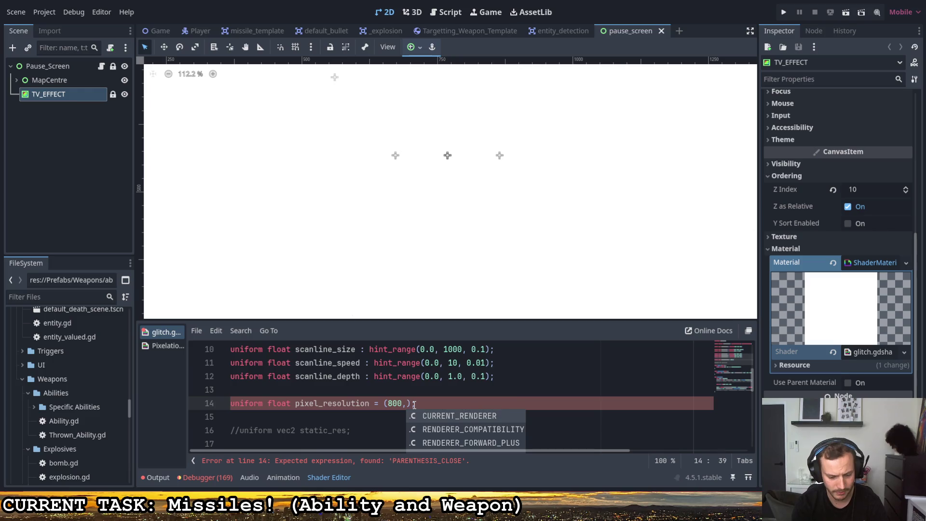
key("Up")
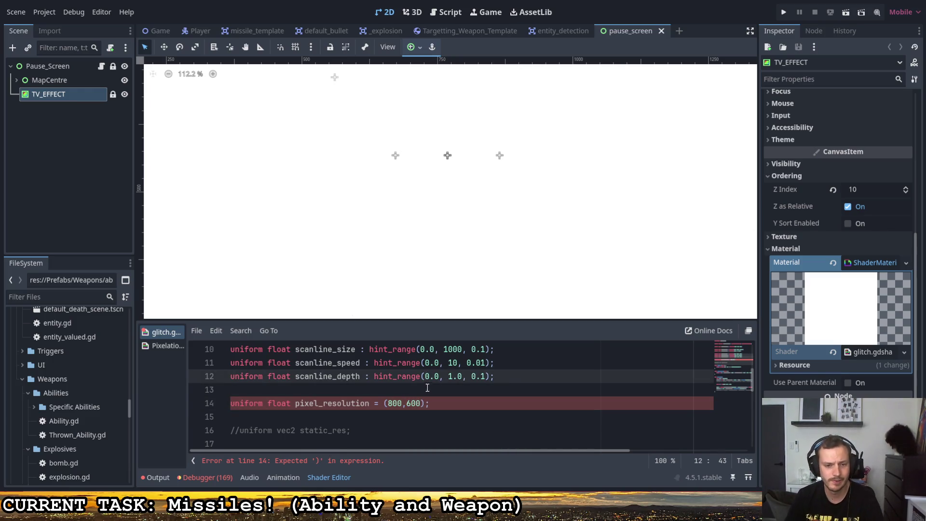
left_click(405, 406)
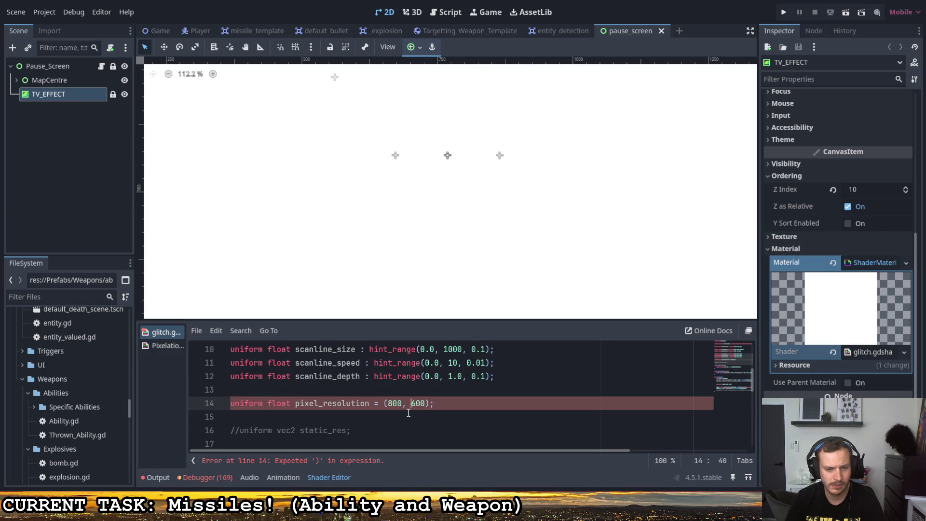
left_click(384, 405)
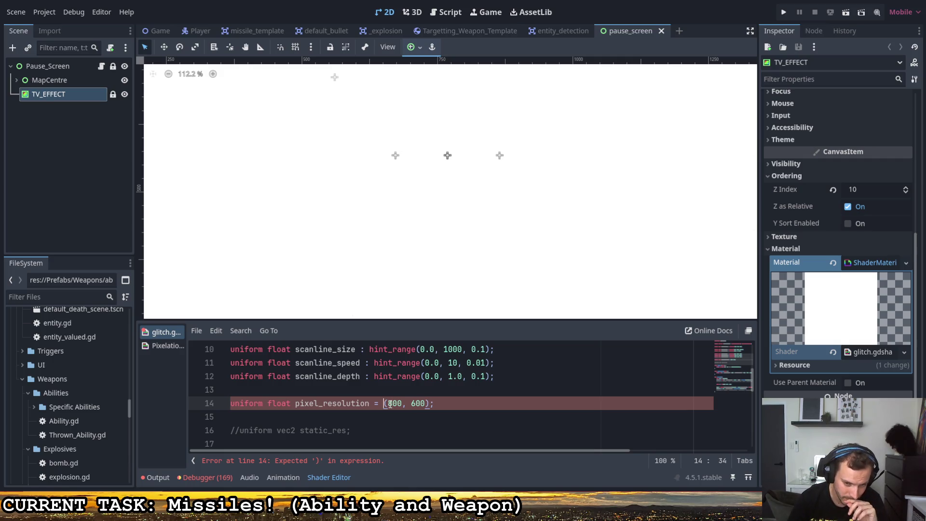
- Change the parentheses around the values to square brackets, giving [800,600]
scroll(390, 404, "up", 1)
scroll(389, 404, "down", 1)
left_click(374, 404)
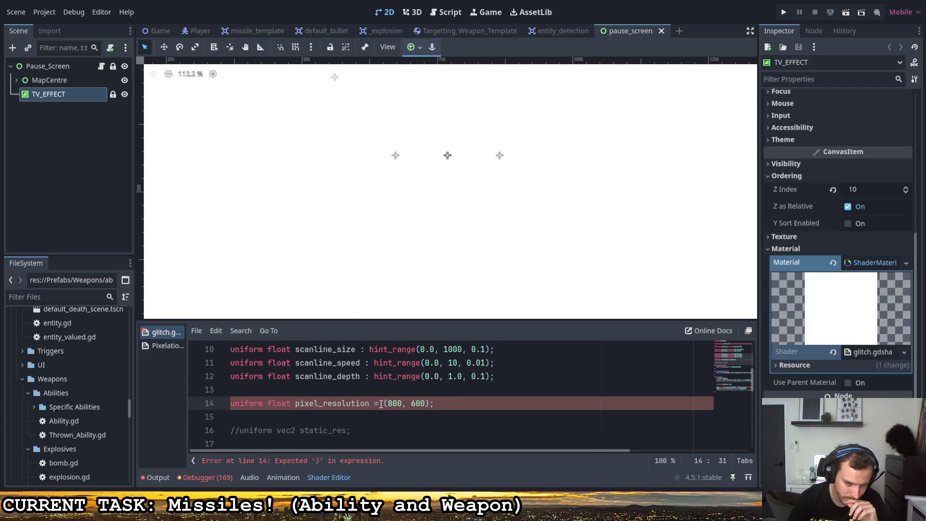
type("(")
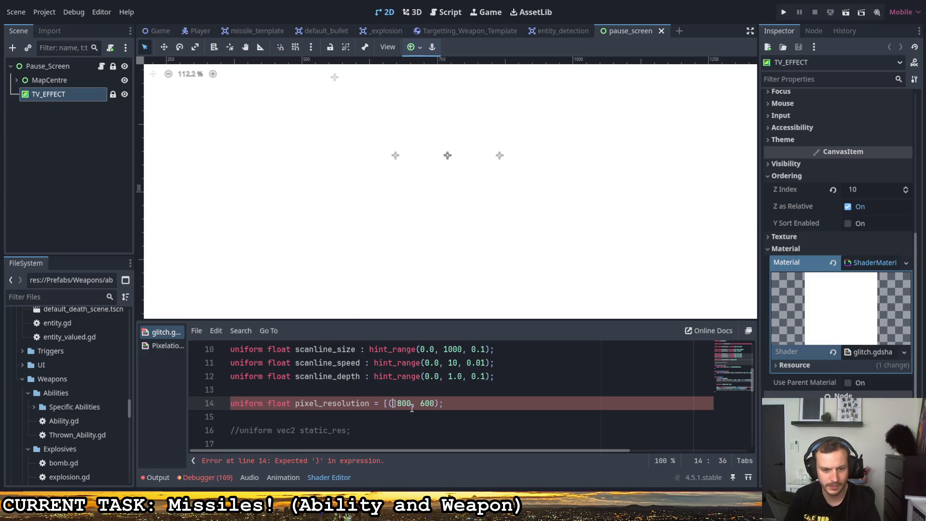
key("BackSpace")
key("BackSpace")
type("[")
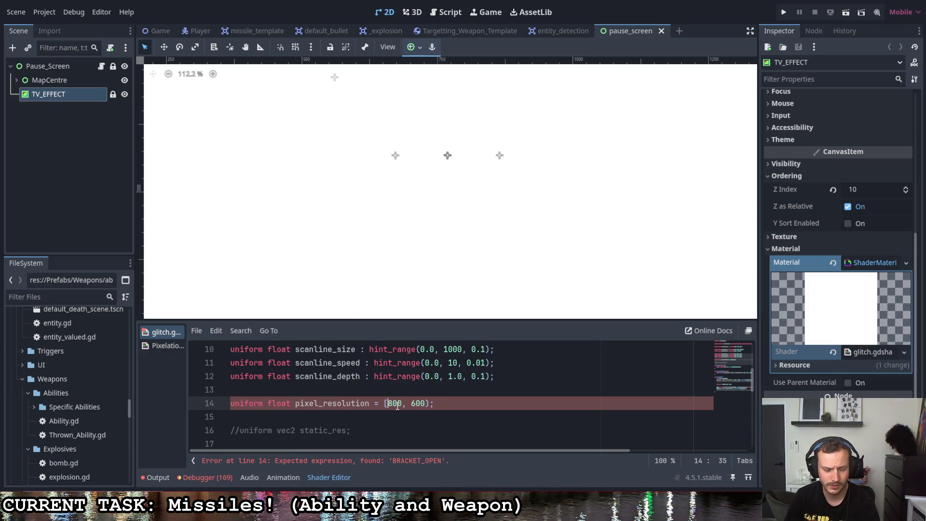
left_click(423, 405)
key("Delete")
type("]")
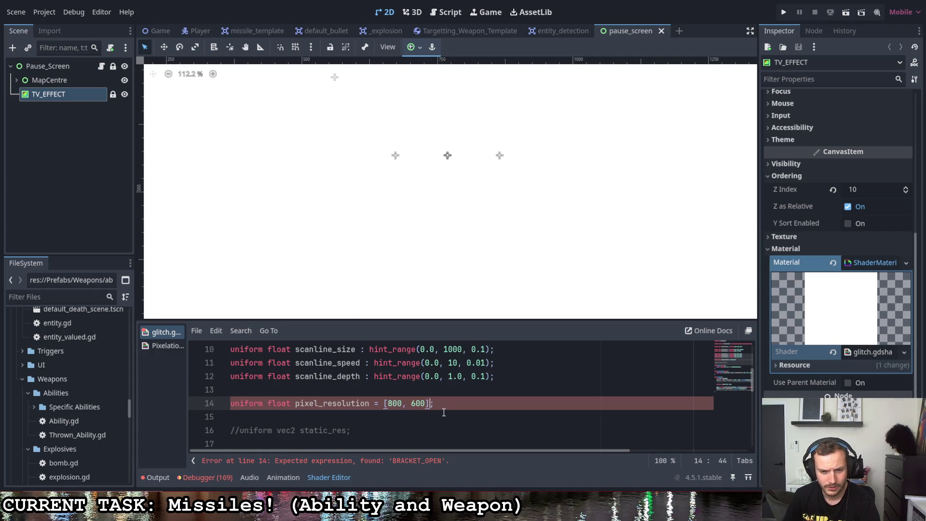
- Remove the brackets and the second value, leaving a default of 800
left_click(388, 403)
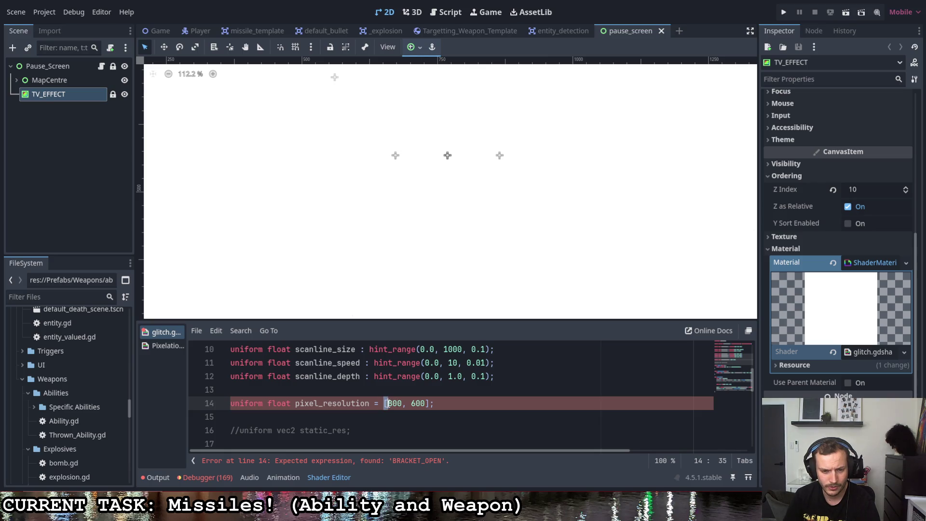
key("BackSpace")
left_click(424, 405)
key("BackSpace")
key("Delete")
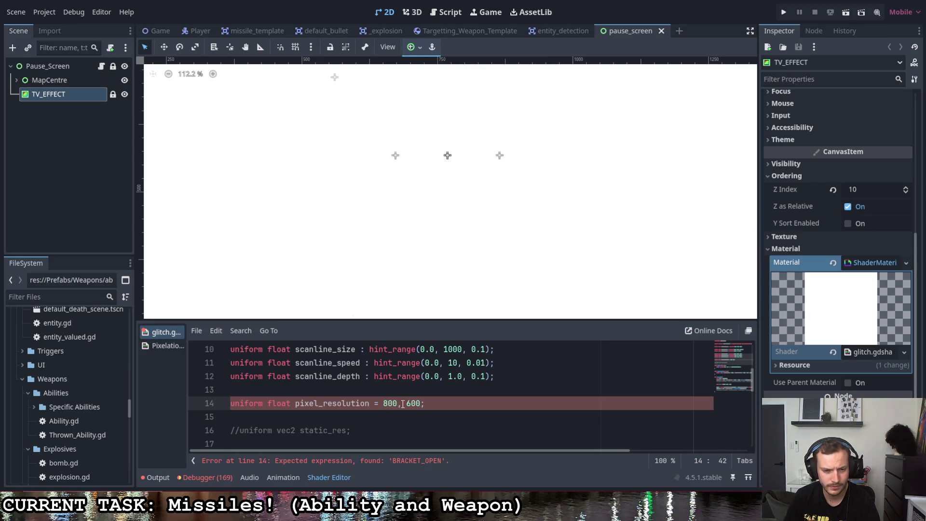
left_click_drag(419, 404, 400, 404)
key("BackSpace")
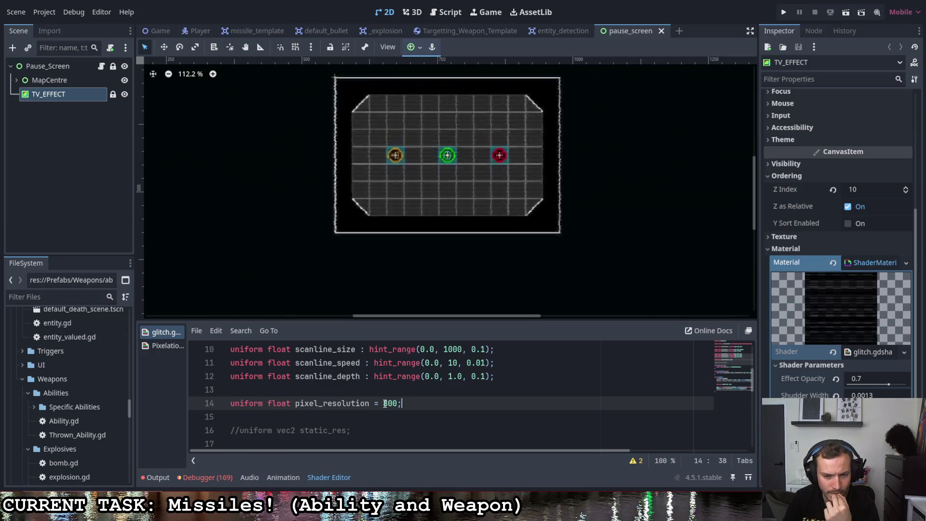
- Select the SCREEN_TEXTURE uniform near the top of the shader
scroll(384, 403, "up", 3)
scroll(384, 404, "down", 1)
scroll(384, 404, "up", 1)
left_click(315, 378)
double_click(337, 378)
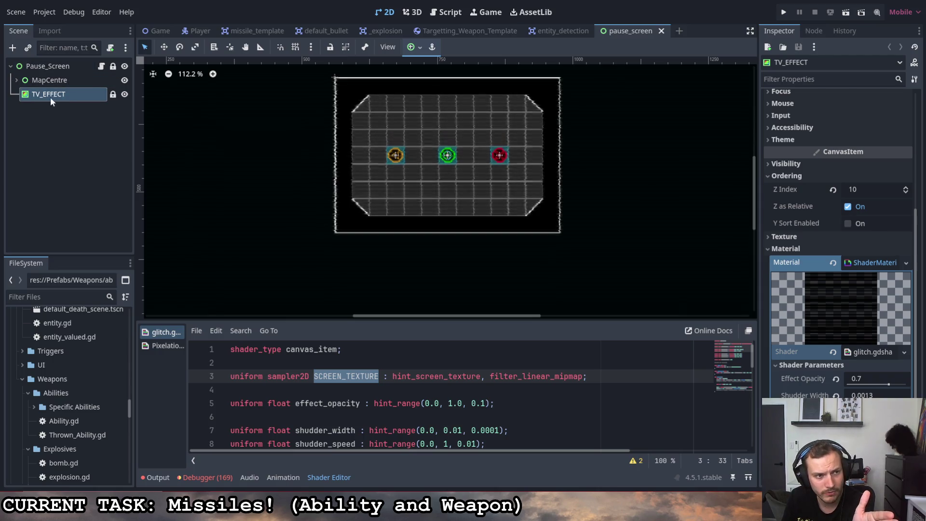
- Change the pixel_resolution uniform's type from float to vec2
scroll(838, 241, "down", 3)
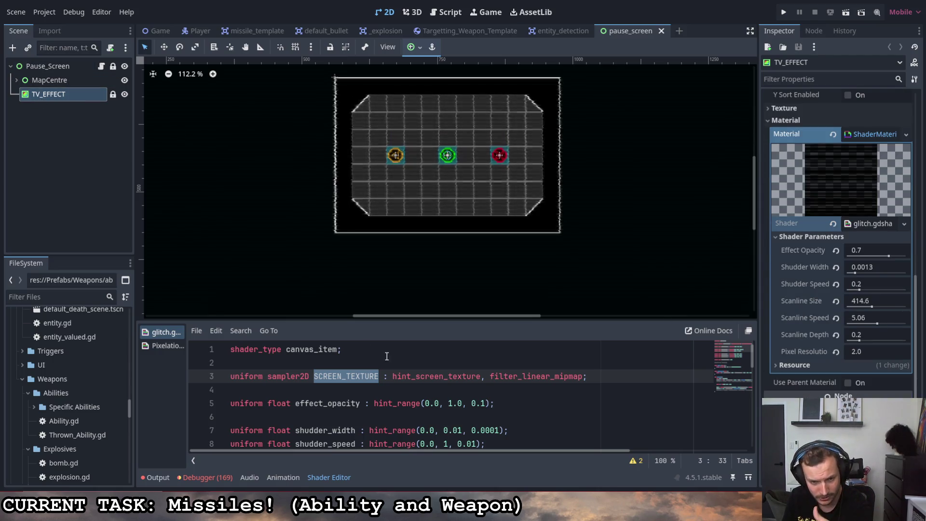
left_click(399, 403)
scroll(385, 390, "down", 3)
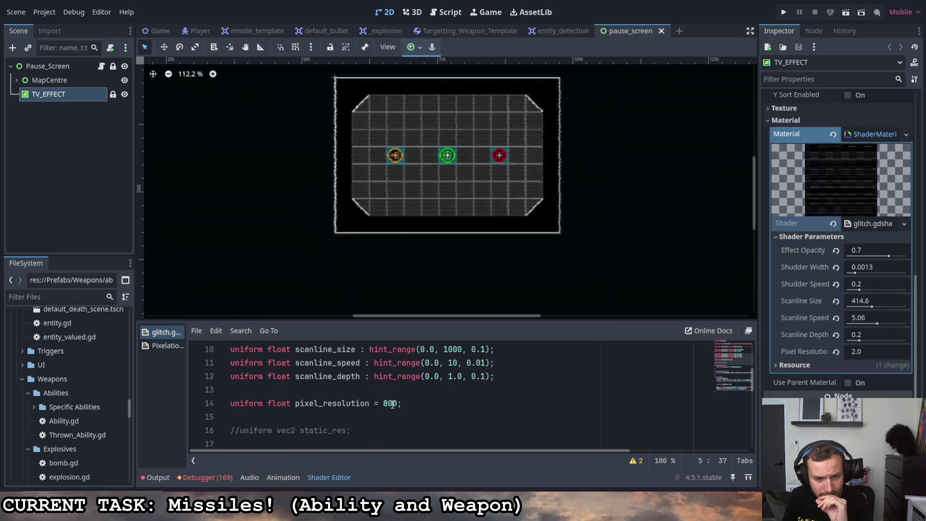
left_click_drag(370, 403, 295, 403)
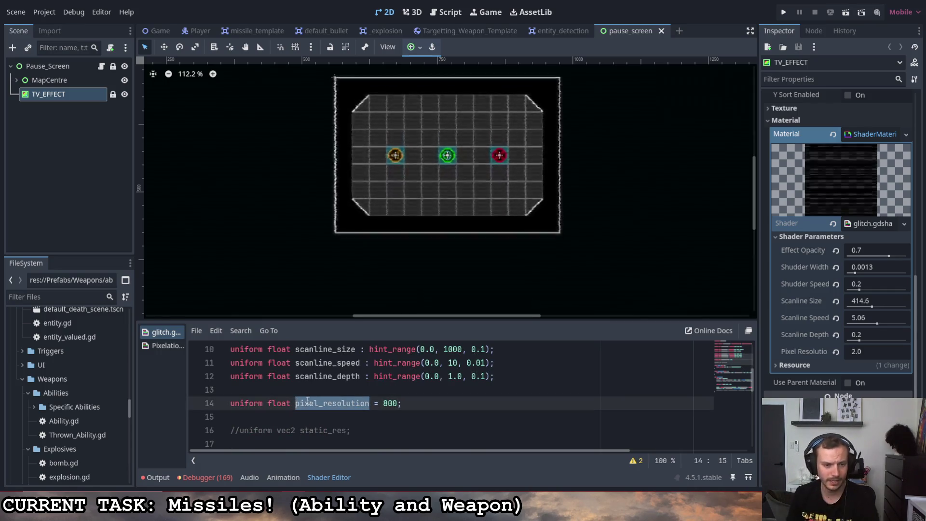
double_click(279, 403)
type("vec2")
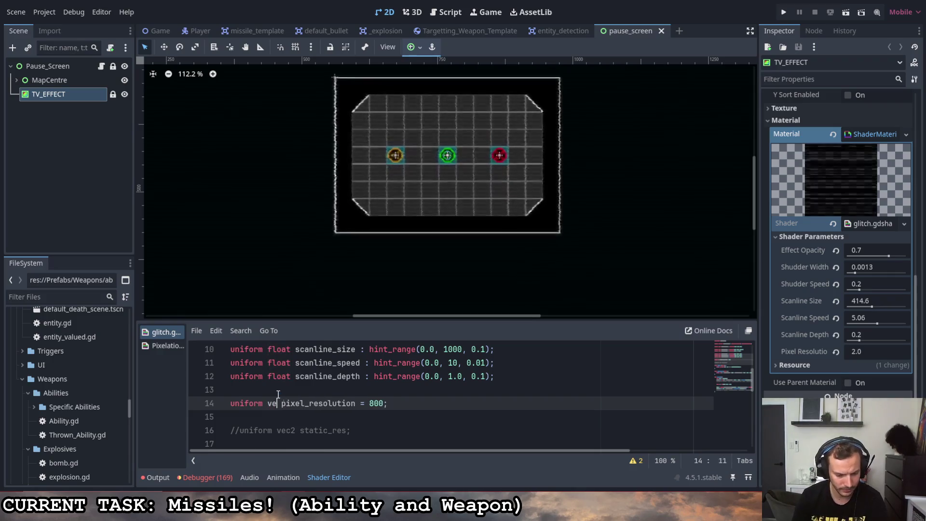
- Rename the uniform from pixel_resolution to screen_resolution
left_click(366, 403)
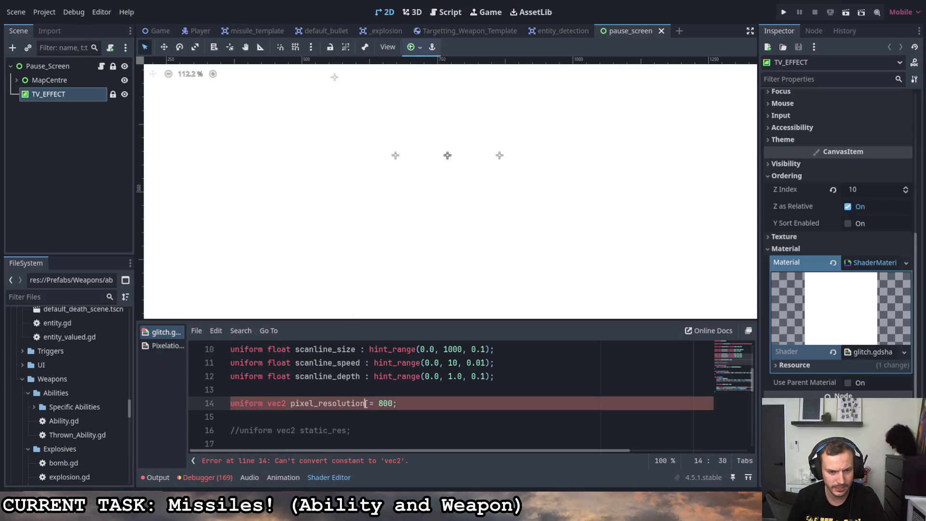
left_click_drag(314, 403, 292, 403)
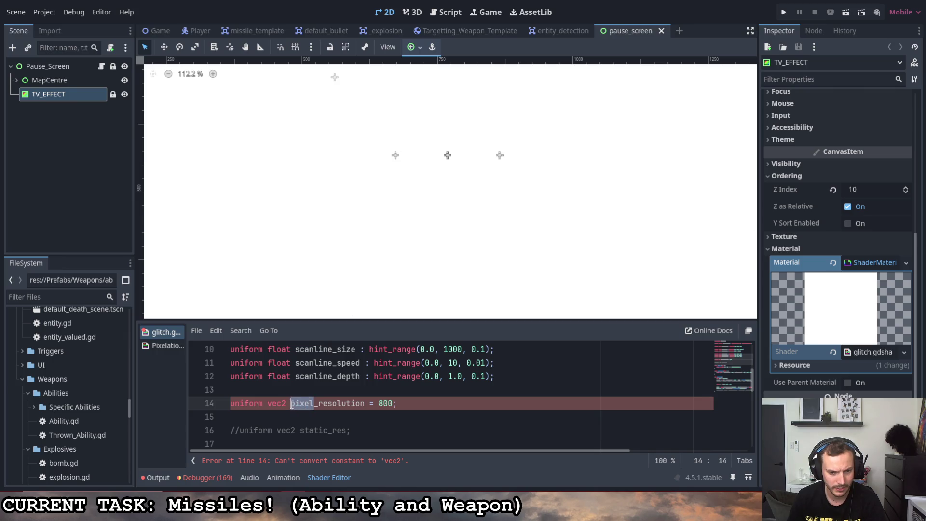
type("screen")
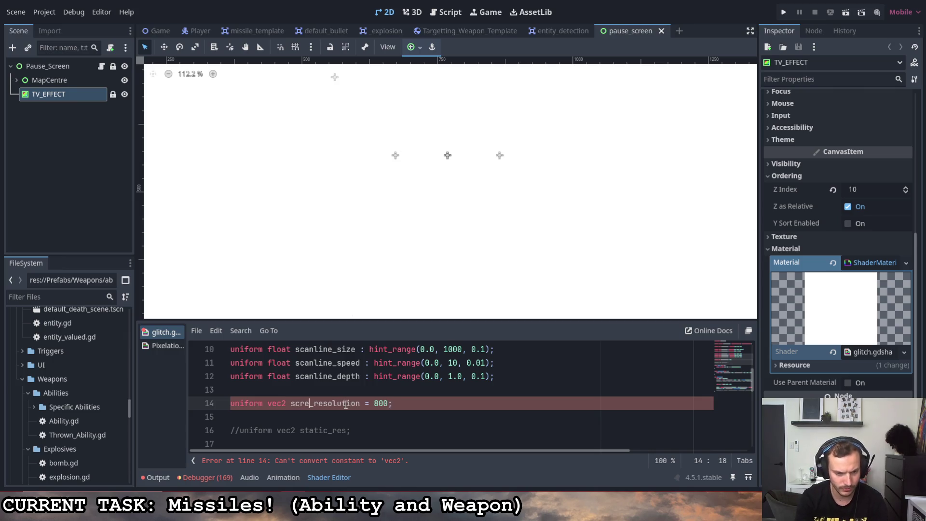
- Replace the 800 default with vec2(1920, 1080)
double_click(396, 403)
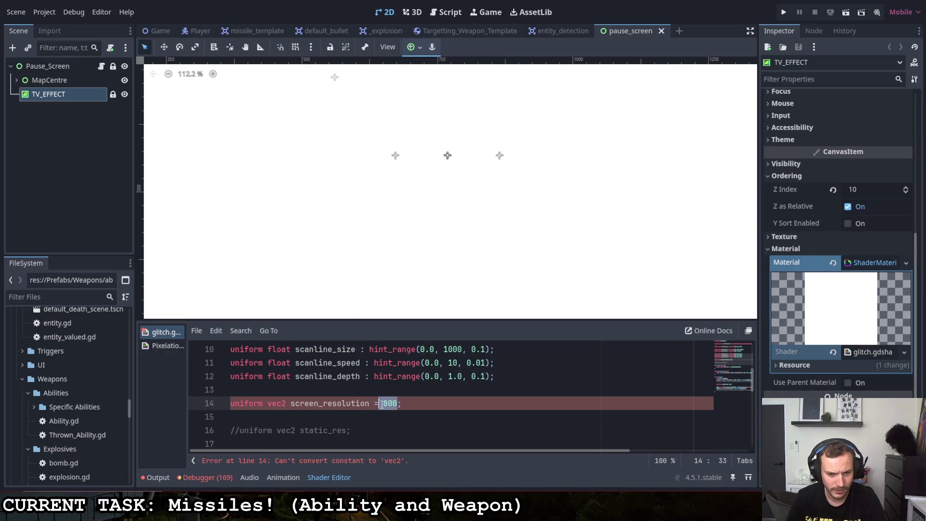
key("BackSpace")
type("(1920,1080")
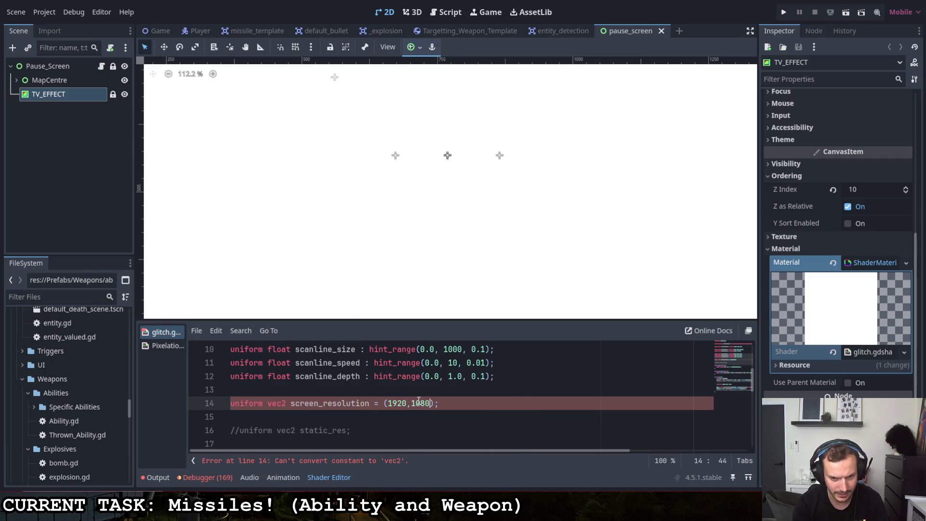
left_click(407, 404)
key("Right")
left_click(386, 404)
type("vec2")
left_click(476, 400)
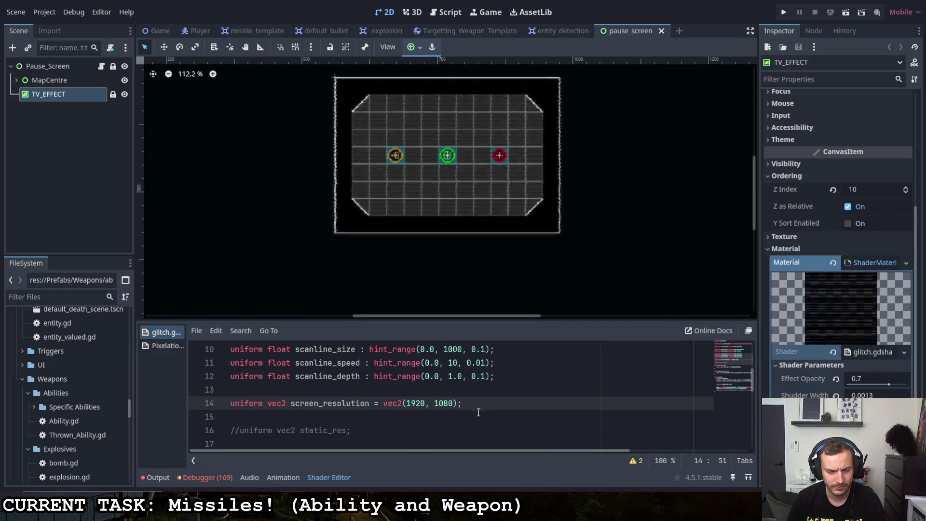
scroll(839, 241, "down", 2)
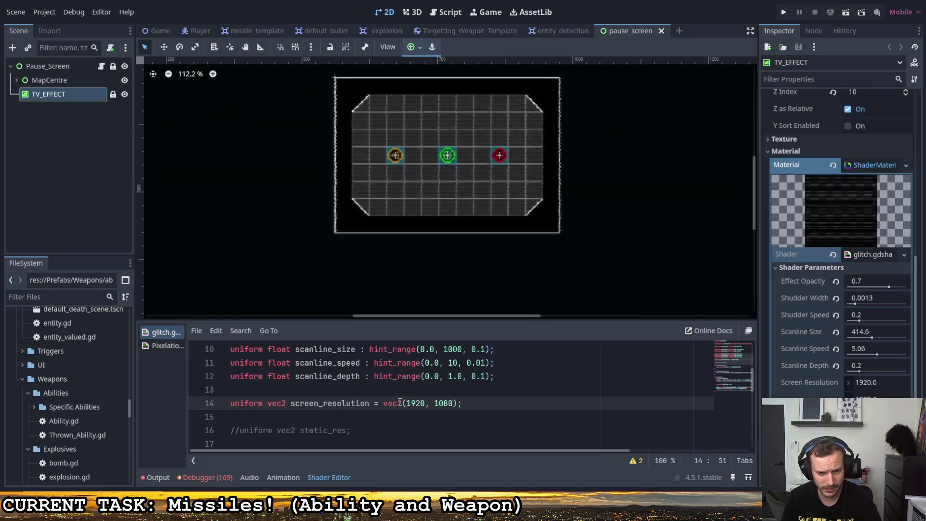
double_click(424, 403)
- Add 'uniform float pixelation = 4;' below line 14 and save the shader
left_click(501, 405)
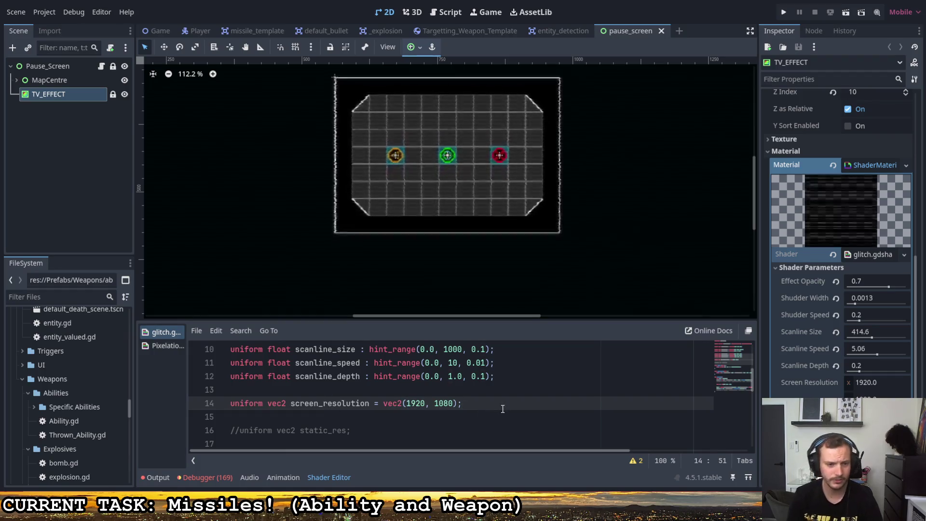
key("Return")
type("unifo")
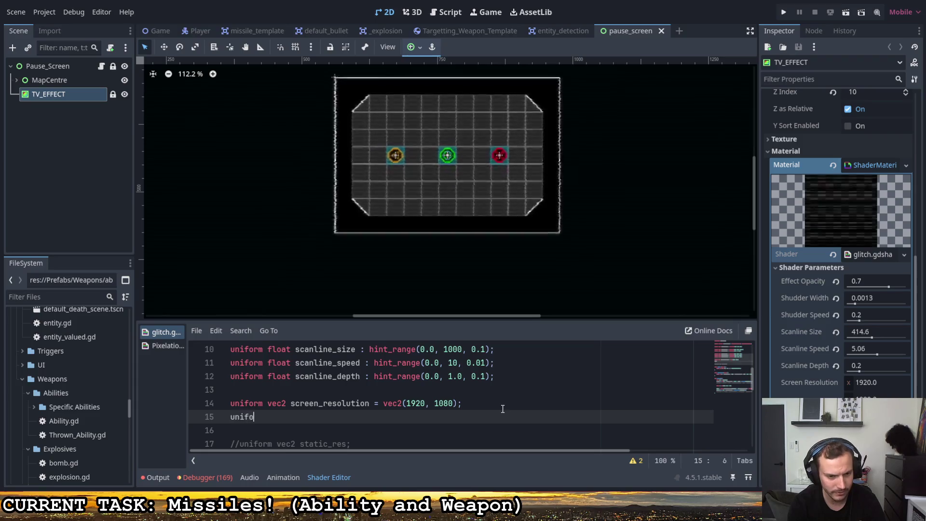
type("rm float ")
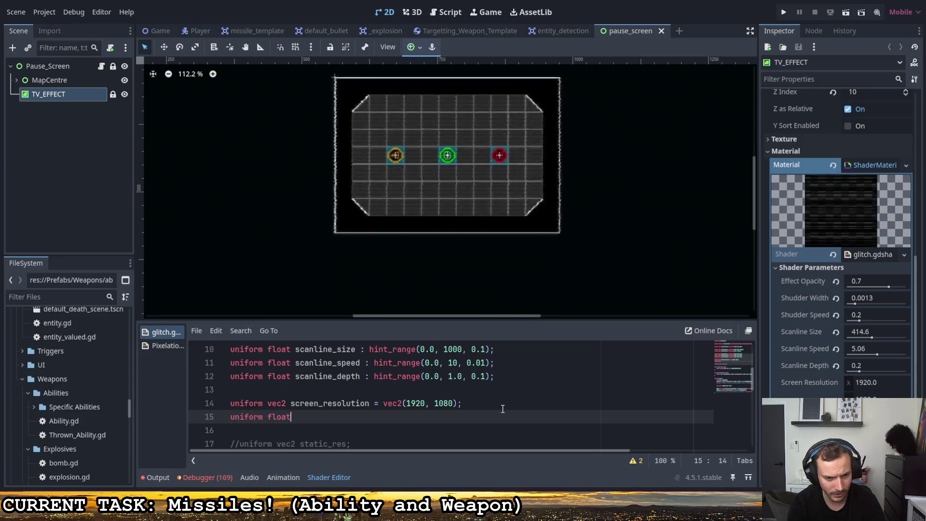
type("pix")
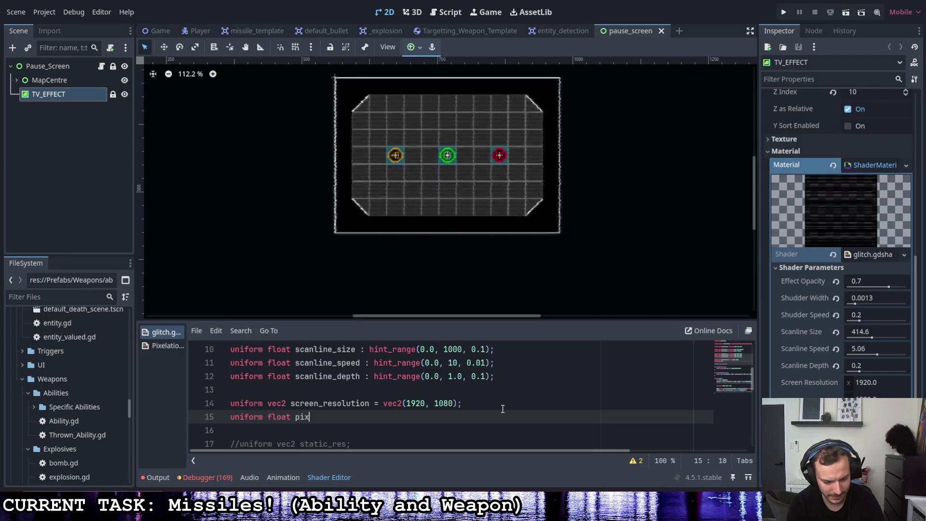
type("elation = ")
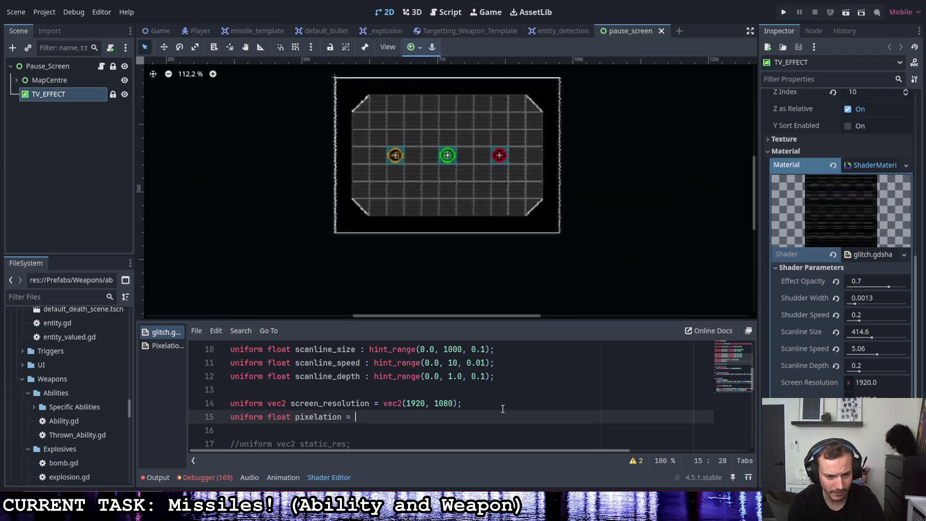
type("4;")
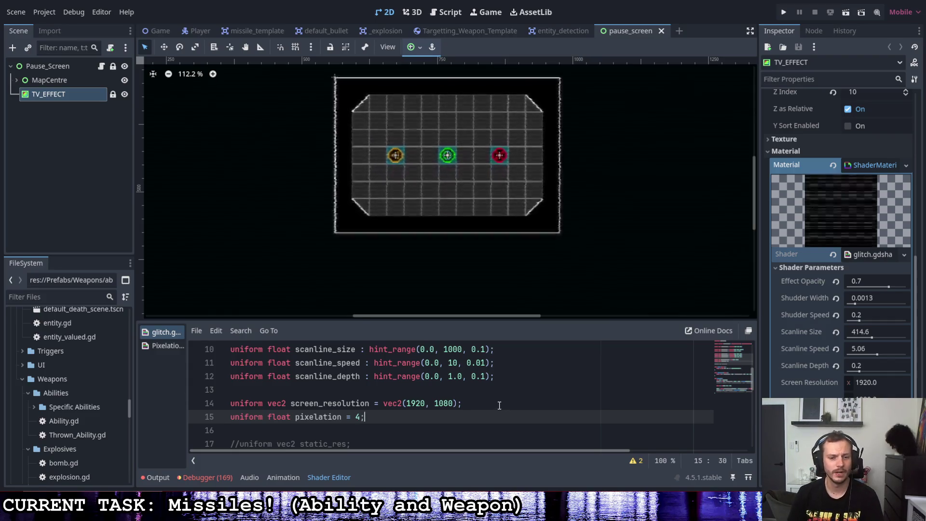
left_click(502, 407)
key("ctrl+s")
- Select the 1920, 1080 values of screen_resolution
scroll(503, 411, "down", 1)
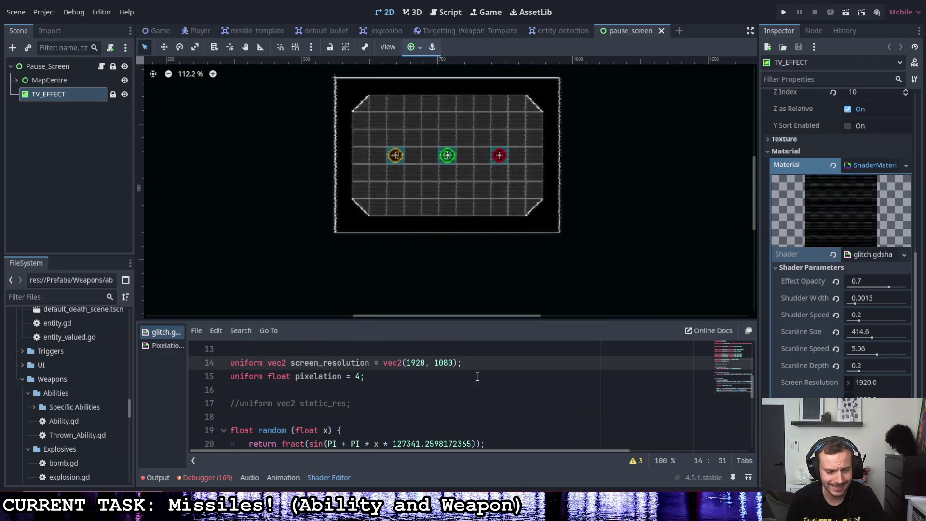
left_click(407, 363)
left_click_drag(407, 363, 454, 363)
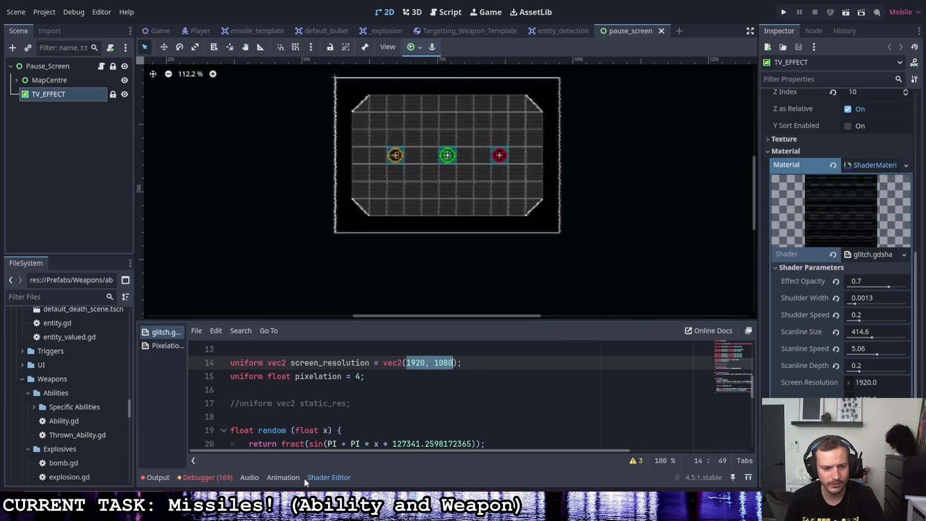
- Search for 'paint', launch it, and start sketching a square's edges
type("paint")
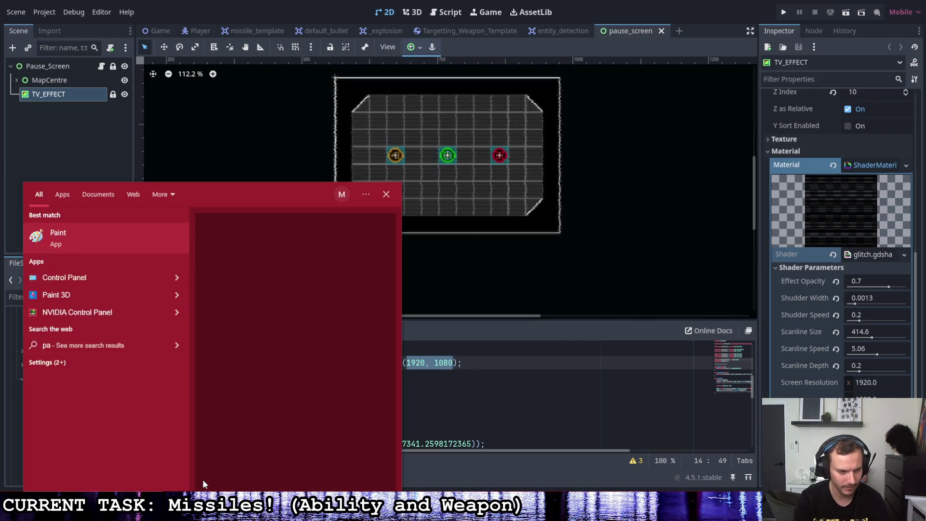
key("Return")
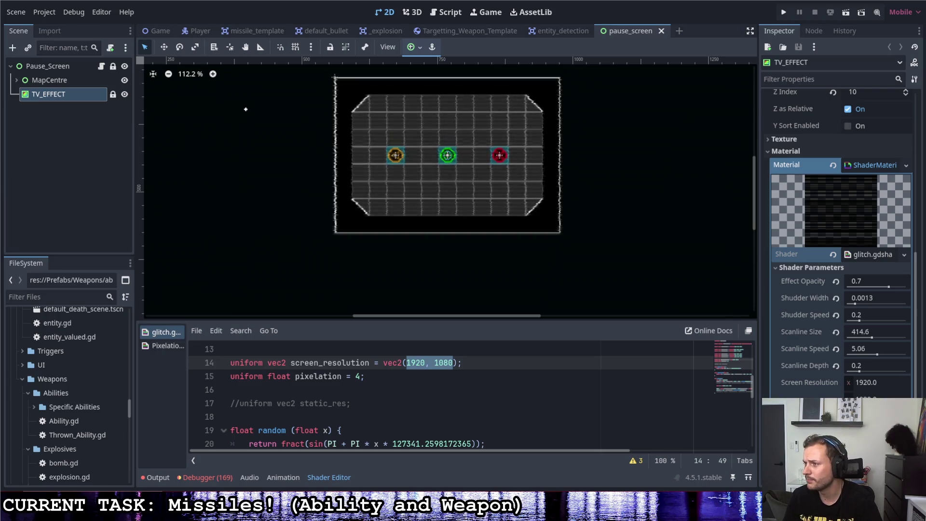
mouse_move(231, 102)
left_mouse_down()
mouse_move(223, 219)
mouse_move(301, 221)
mouse_move(319, 144)
mouse_move(272, 101)
mouse_move(227, 100)
left_mouse_up()
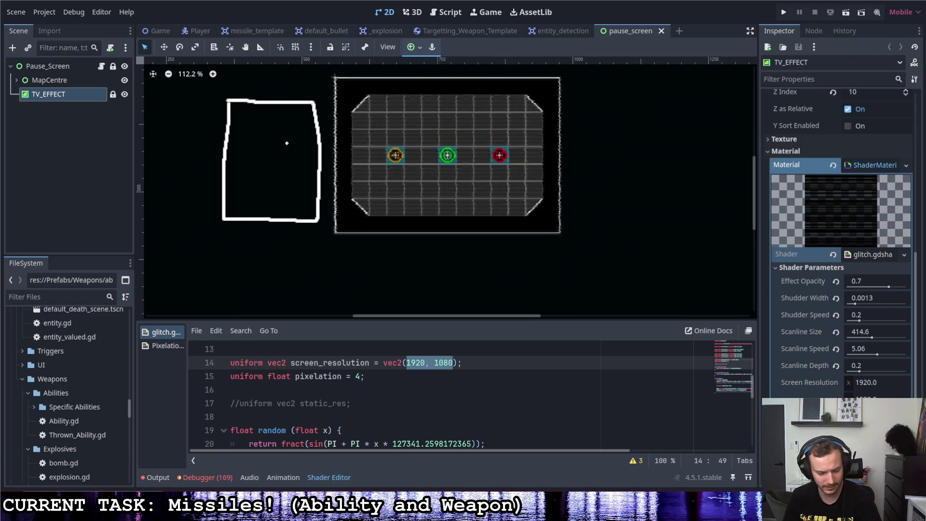
- Finish the square and mark 0 and 1 along its width
mouse_move(227, 103)
left_mouse_down()
mouse_move(255, 102)
mouse_move(385, 148)
mouse_move(280, 205)
mouse_move(224, 142)
mouse_move(226, 102)
left_mouse_up()
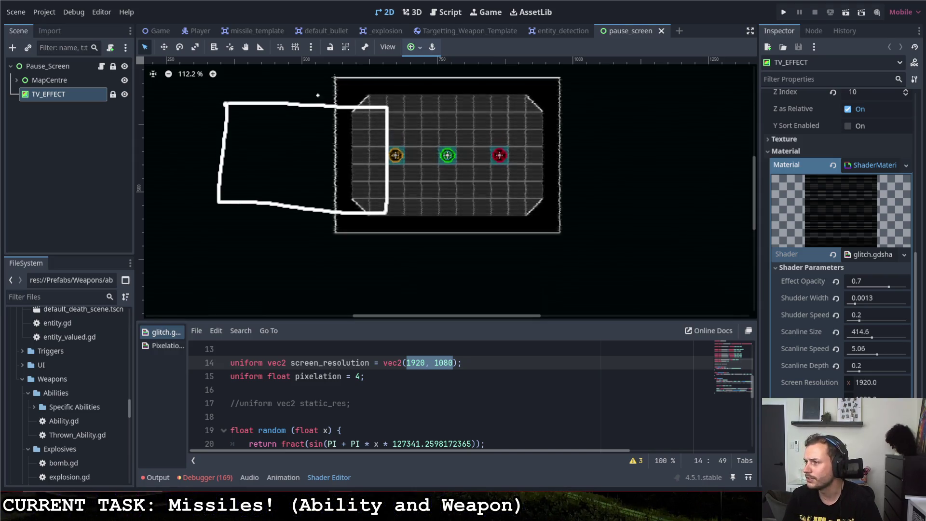
mouse_move(219, 226)
left_mouse_down()
mouse_move(220, 261)
mouse_move(230, 244)
mouse_move(390, 250)
mouse_move(390, 266)
left_mouse_up()
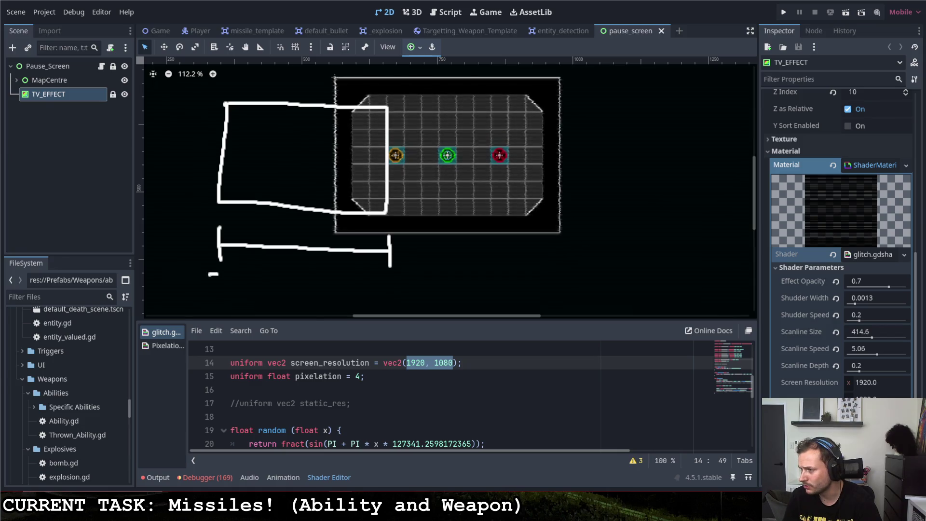
left_click_drag(233, 281, 220, 273)
left_click_drag(391, 284, 391, 308)
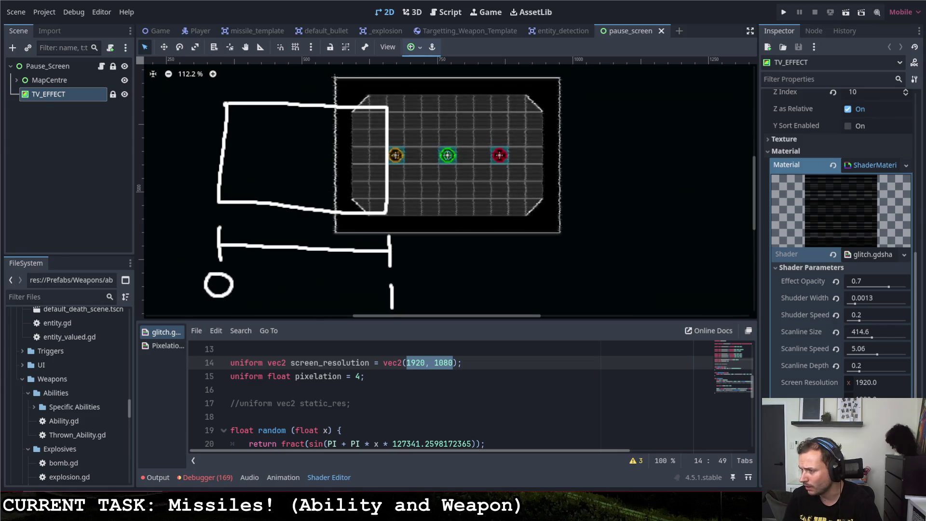
- Draw a height bar beside the square marked 0 at top and 1 at bottom
mouse_move(177, 99)
left_mouse_down()
mouse_move(213, 101)
mouse_move(195, 131)
mouse_move(193, 200)
mouse_move(207, 200)
left_mouse_up()
left_click_drag(146, 83, 146, 109)
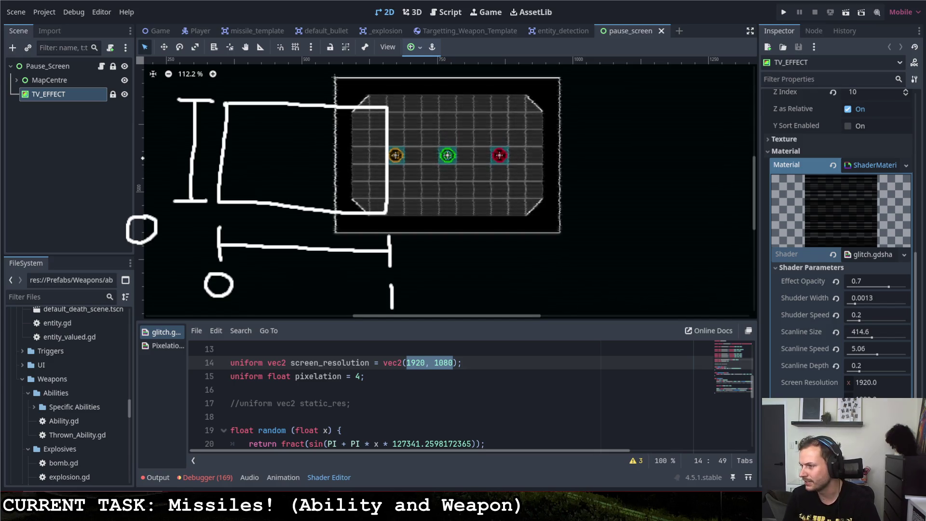
mouse_move(156, 88)
left_mouse_down()
mouse_move(144, 107)
mouse_move(159, 90)
left_mouse_up()
left_click_drag(153, 188, 153, 220)
left_click_drag(150, 131, 150, 167)
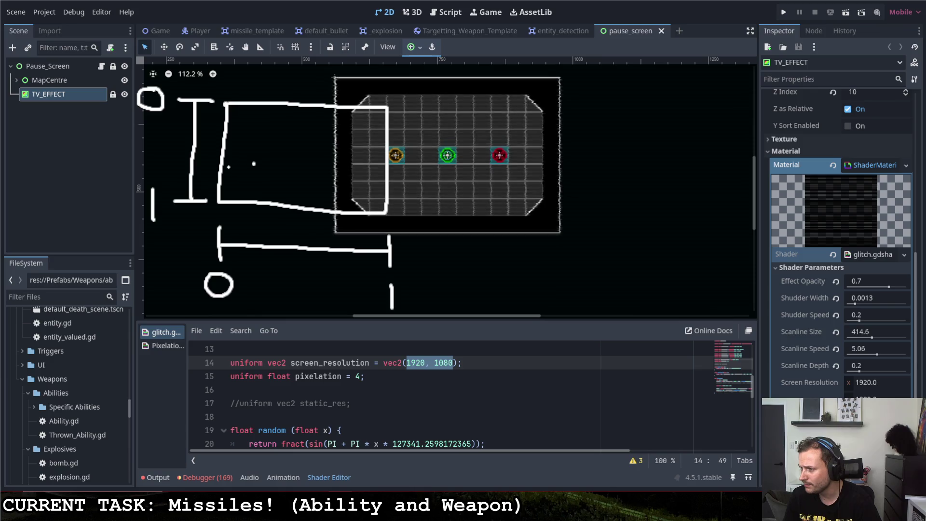
- Dot a point inside the square and write its coordinates (0.15, 0.6)
mouse_move(222, 162)
left_mouse_down()
mouse_move(251, 164)
mouse_move(254, 195)
left_mouse_up()
mouse_move(257, 162)
left_mouse_down()
mouse_move(249, 166)
mouse_move(258, 168)
left_mouse_up()
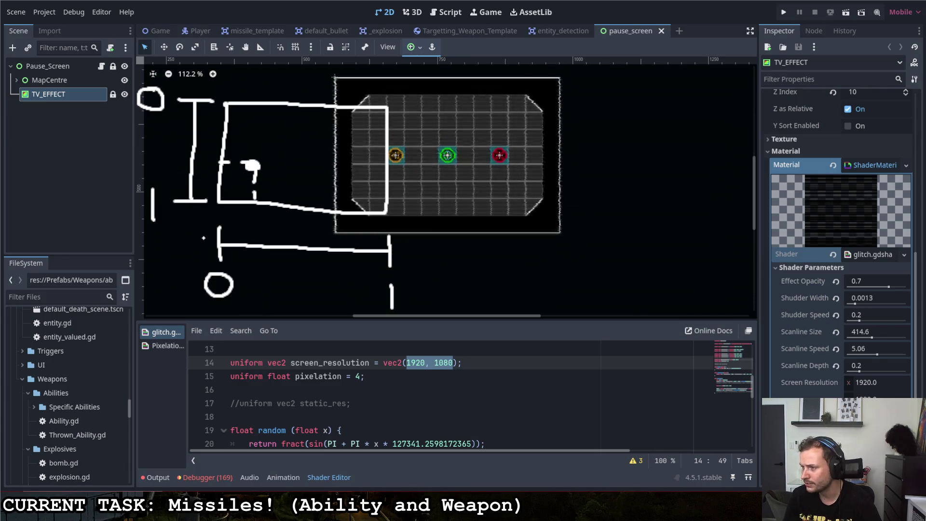
mouse_move(183, 352)
left_mouse_down()
mouse_move(188, 368)
mouse_move(195, 354)
left_mouse_up()
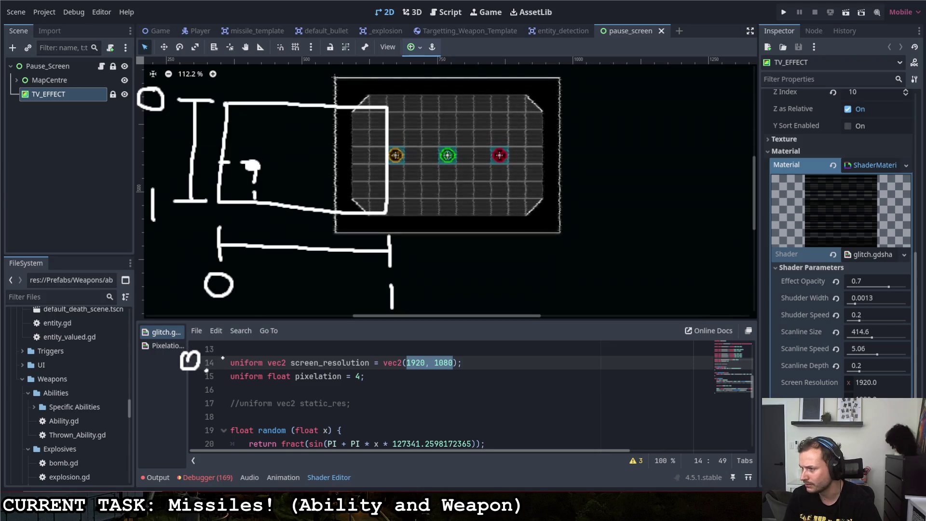
mouse_move(221, 354)
left_mouse_down()
mouse_move(222, 370)
mouse_move(233, 363)
mouse_move(235, 371)
left_mouse_up()
mouse_move(250, 367)
left_mouse_down()
mouse_move(246, 378)
mouse_move(277, 358)
left_mouse_up()
left_click(292, 372)
left_click_drag(311, 354, 306, 370)
left_click_drag(193, 341, 178, 373)
left_click_drag(326, 351, 331, 389)
- Label the point A and prefix the coordinates with A
mouse_move(267, 169)
left_mouse_down()
mouse_move(285, 169)
mouse_move(278, 159)
left_mouse_up()
mouse_move(131, 374)
left_mouse_down()
mouse_move(153, 361)
mouse_move(155, 375)
left_mouse_up()
left_click_drag(139, 365, 152, 364)
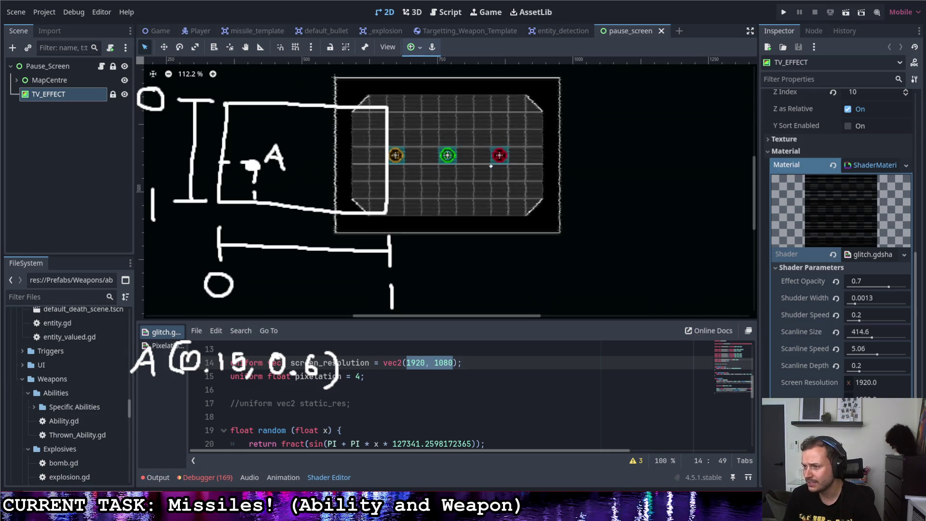
- Draw a width line labelled 1920 with ticks at both ends
left_click_drag(483, 213, 632, 218)
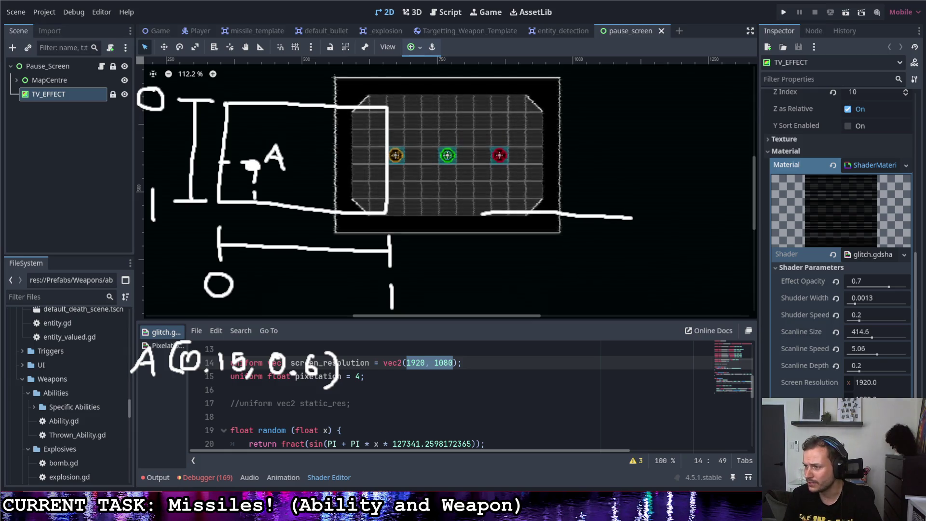
mouse_move(554, 226)
left_mouse_down()
mouse_move(540, 232)
mouse_move(551, 251)
mouse_move(587, 251)
mouse_move(597, 231)
left_mouse_up()
left_click_drag(477, 202, 479, 229)
mouse_move(636, 209)
left_mouse_down()
mouse_move(632, 231)
mouse_move(643, 198)
mouse_move(644, 107)
mouse_move(657, 127)
left_mouse_up()
- Draw vertical and horizontal arrows with a 16:9 aspect ratio note
left_click(632, 188)
left_click_drag(631, 188, 659, 195)
left_click_drag(674, 130, 675, 162)
mouse_move(699, 135)
left_mouse_down()
mouse_move(690, 154)
mouse_move(746, 141)
mouse_move(745, 168)
left_mouse_up()
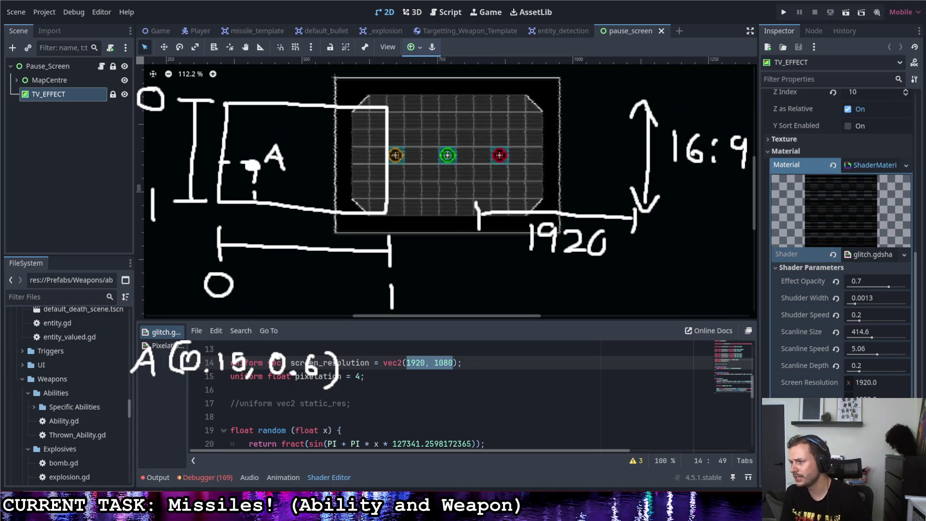
mouse_move(648, 208)
left_mouse_down()
mouse_move(748, 206)
mouse_move(733, 216)
left_mouse_up()
left_click_drag(662, 195, 673, 226)
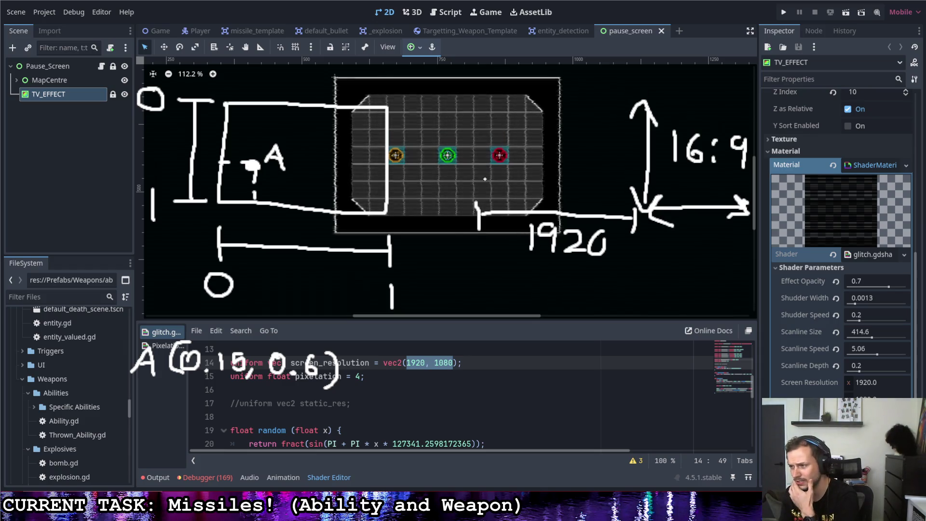
- Draw a capped height bar over the preview labelled 1080
mouse_move(483, 144)
left_mouse_down()
mouse_move(484, 113)
mouse_move(504, 111)
left_mouse_up()
left_click_drag(462, 189, 495, 189)
left_click(459, 138)
mouse_move(434, 125)
left_mouse_down()
mouse_move(433, 144)
mouse_move(445, 126)
mouse_move(475, 136)
left_mouse_up()
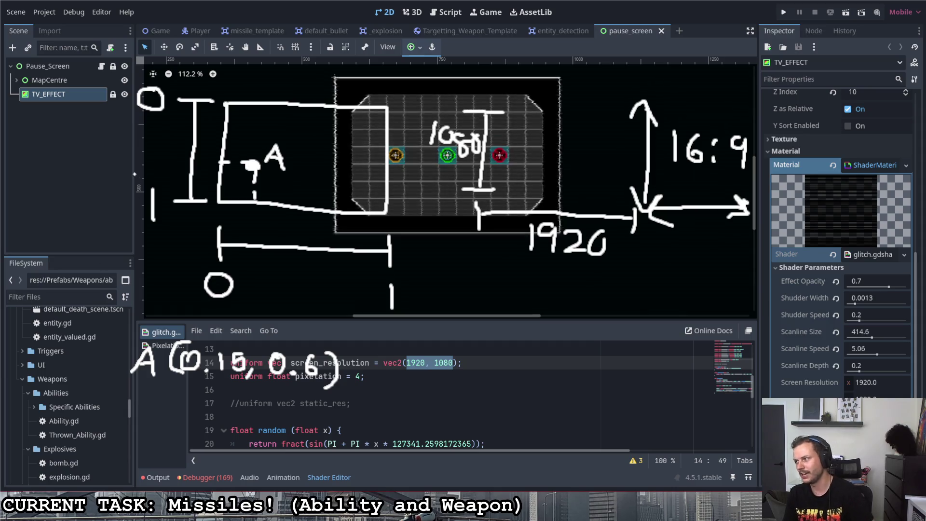
- Scroll the glitch shader code down toward line 17
left_click(240, 288)
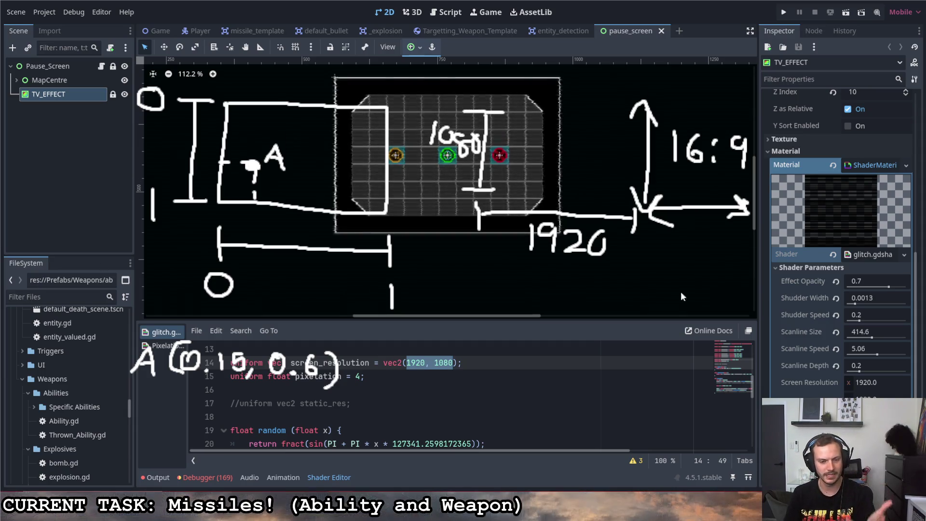
left_click(344, 405)
scroll(345, 405, "down", 3)
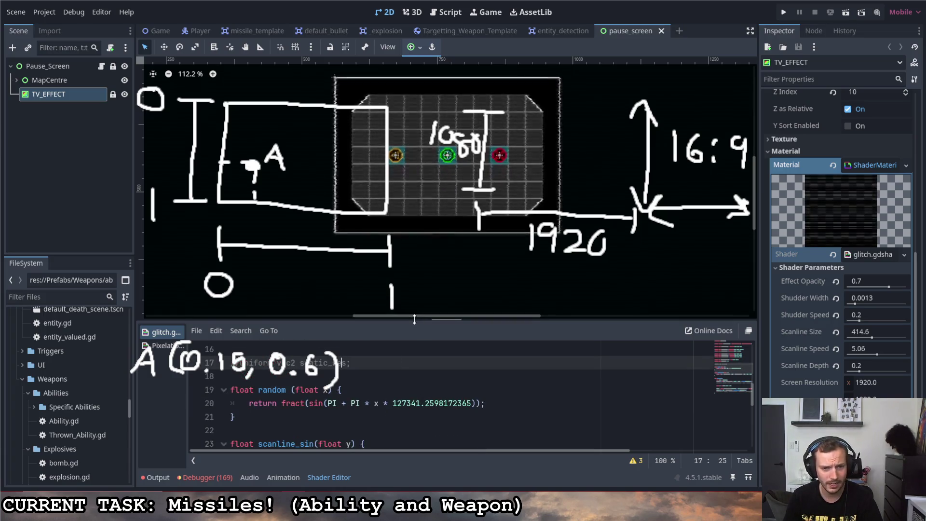
- Detach the shader editor into a floating window, enlarge it and move it up and right
left_click(749, 331)
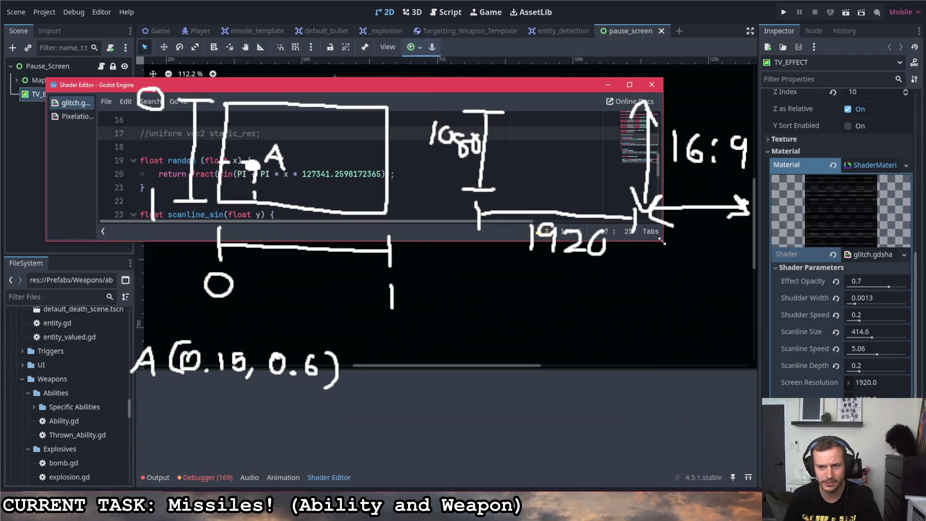
left_click_drag(662, 242, 723, 464)
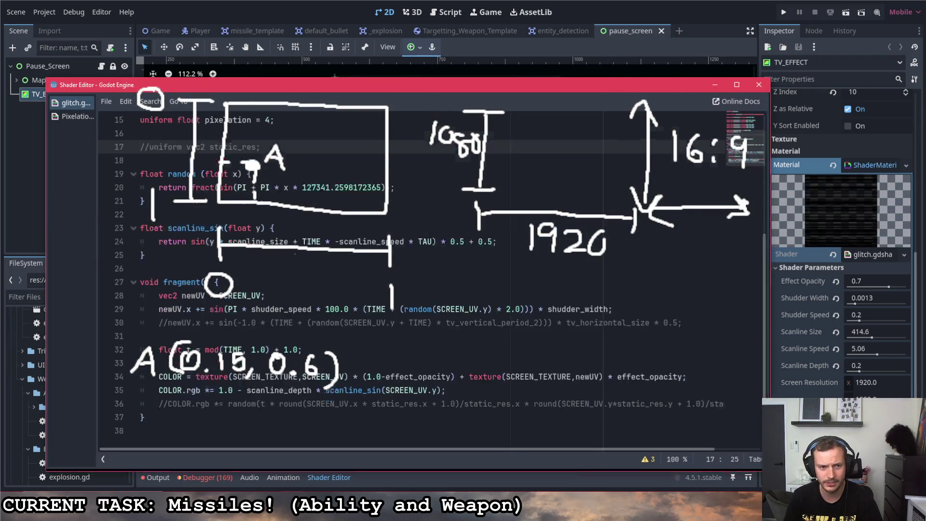
left_click_drag(572, 89, 626, 36)
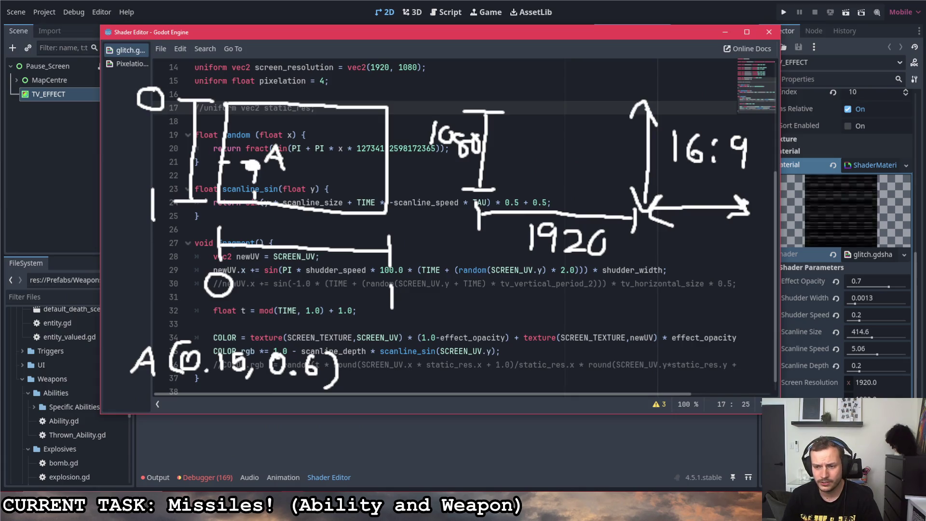
left_click_drag(779, 413, 769, 458)
scroll(229, 132, "up", 5)
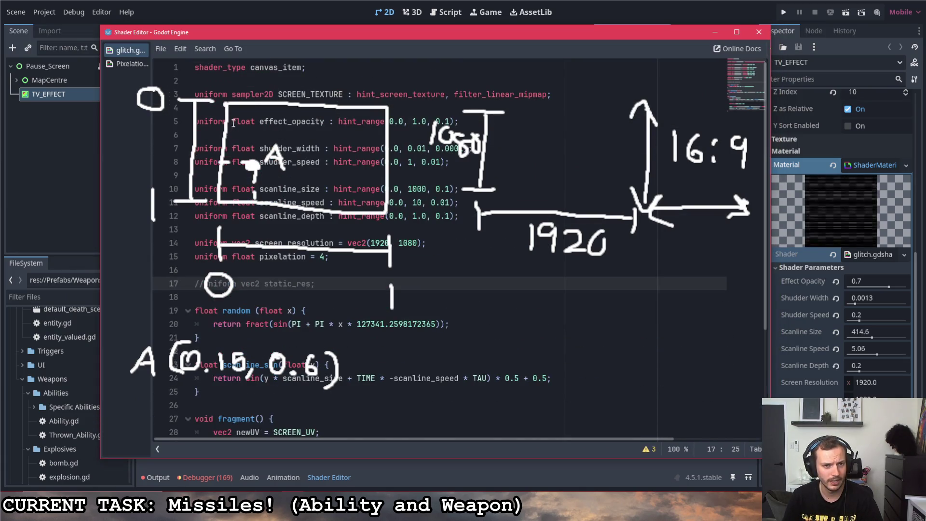
scroll(304, 211, "down", 4)
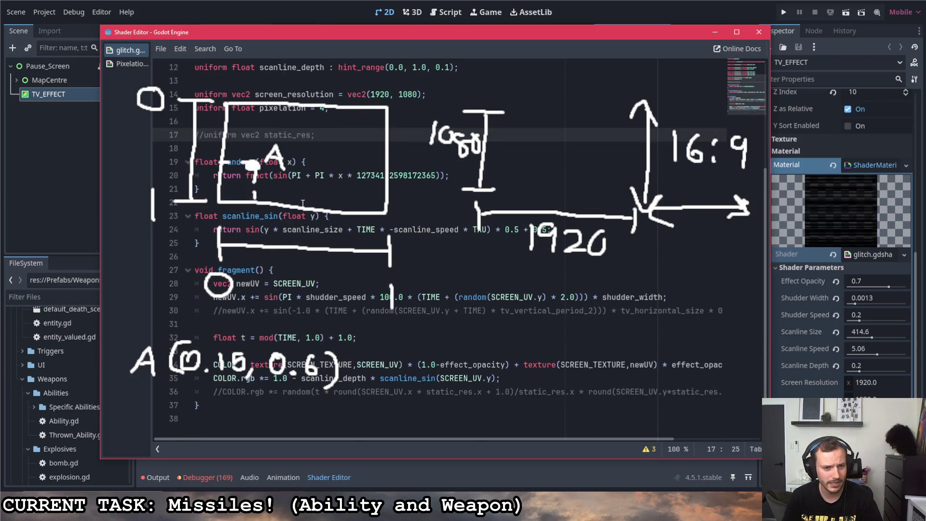
- Highlight the fragment function name on line 27
left_click_drag(263, 271, 217, 270)
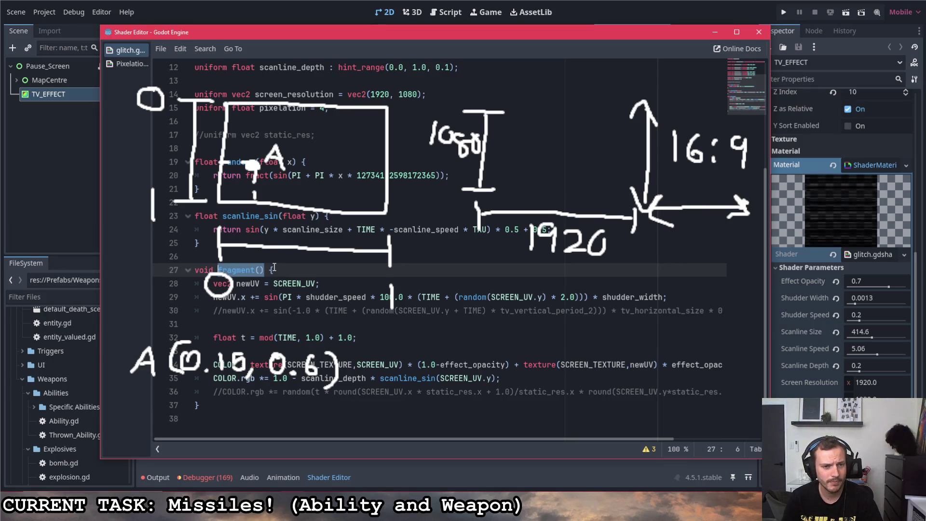
scroll(273, 268, "up", 4)
scroll(272, 269, "down", 4)
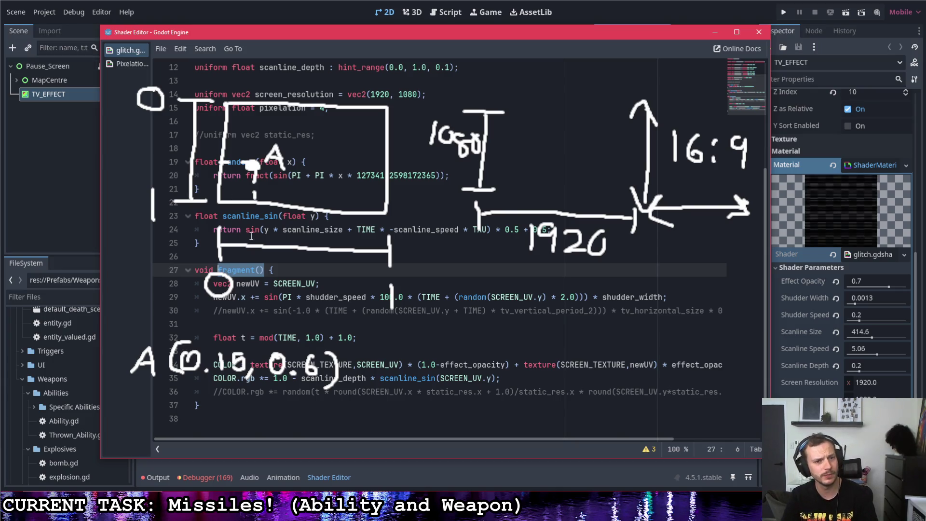
left_click(250, 250)
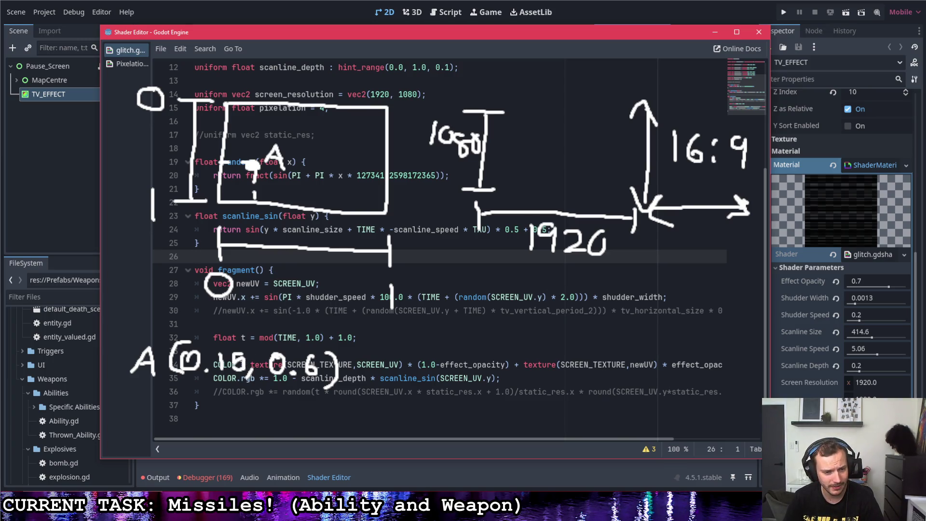
left_click(256, 365)
key("ctrl+shift+Right")
left_click_drag(218, 270, 267, 271)
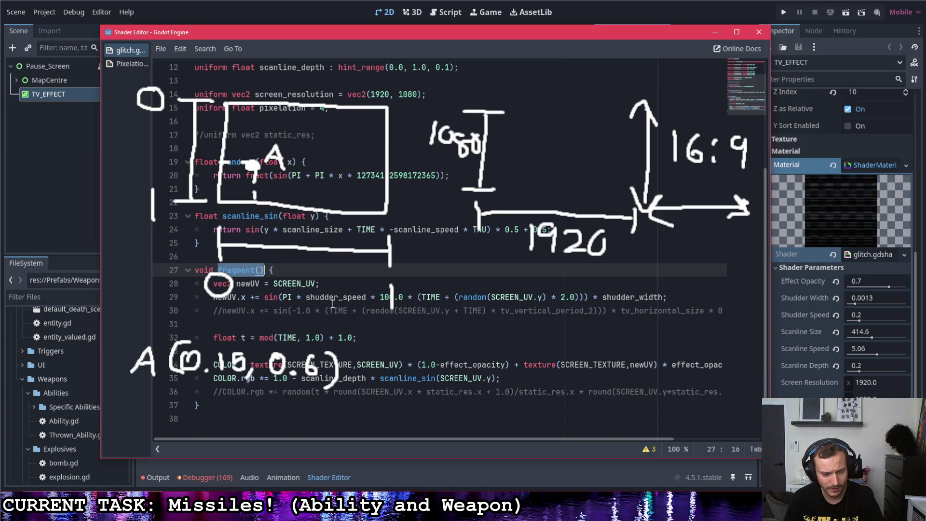
left_click(453, 379)
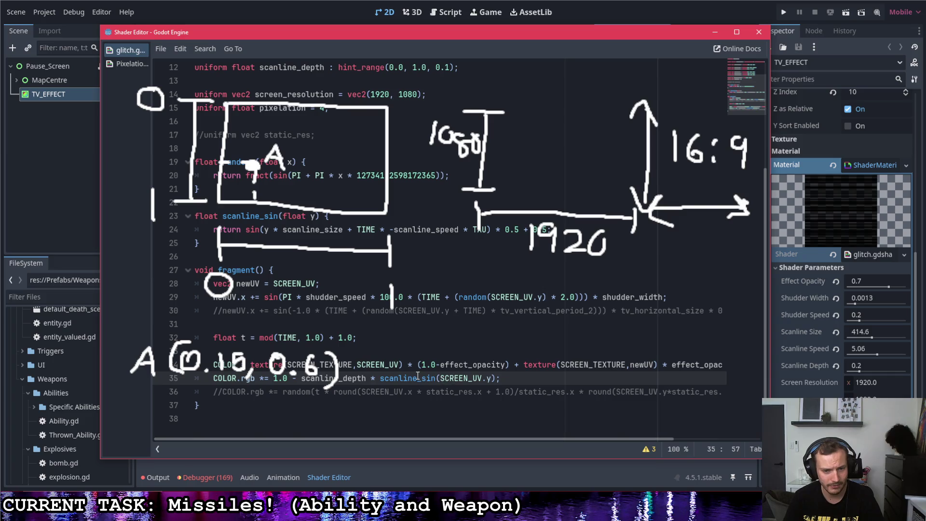
left_click_drag(357, 365, 397, 364)
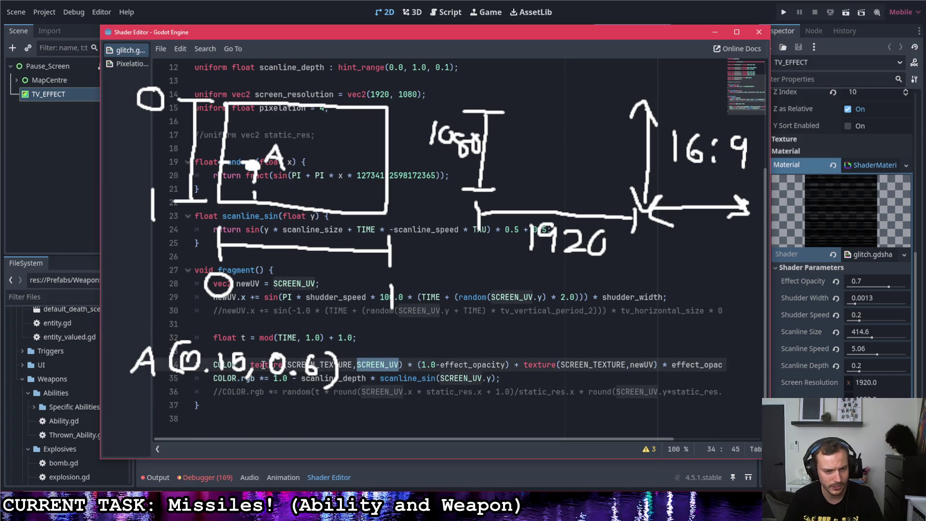
left_click_drag(251, 365, 404, 365)
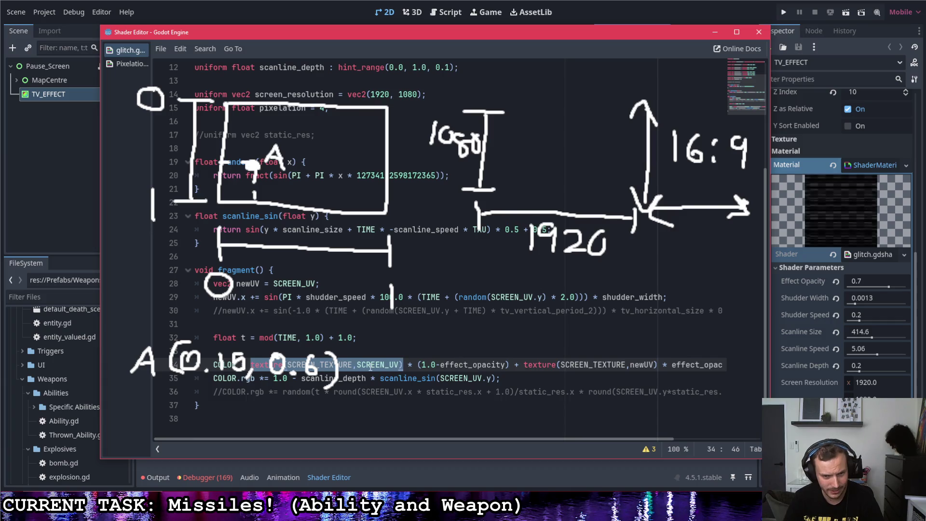
left_click(356, 365)
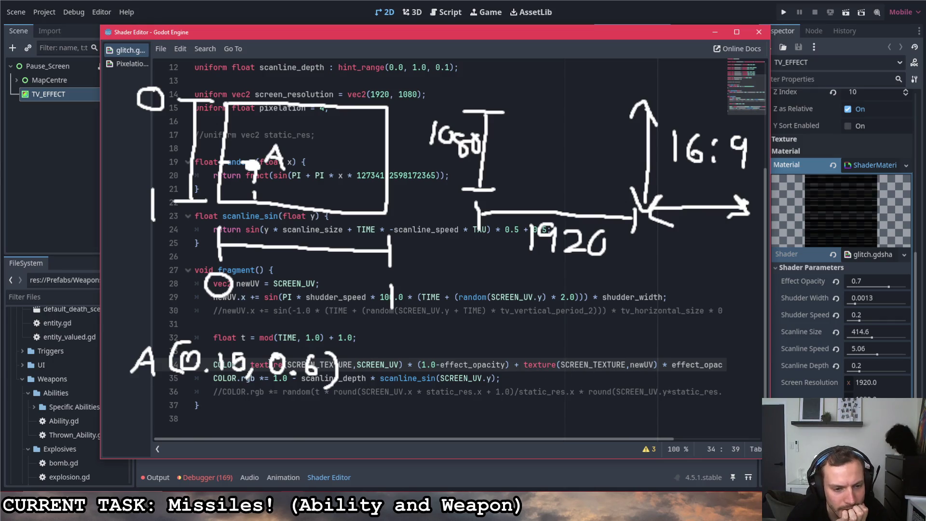
left_click_drag(251, 365, 510, 367)
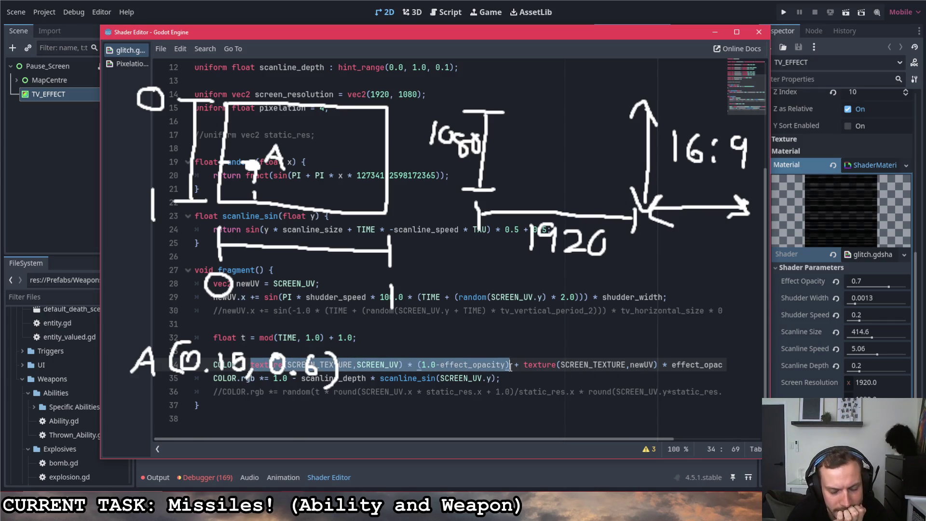
mouse_move(500, 441)
left_mouse_down()
mouse_move(559, 435)
mouse_move(483, 417)
left_mouse_up()
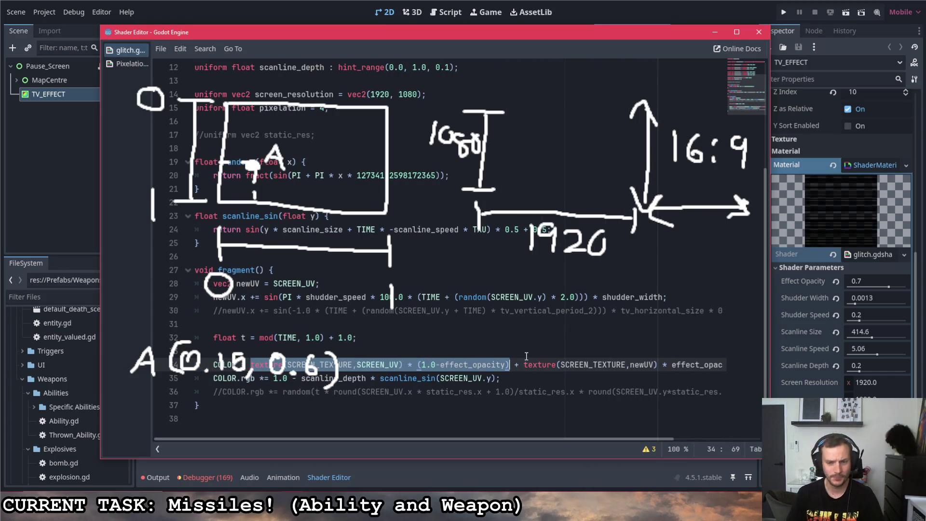
left_click_drag(561, 368, 653, 365)
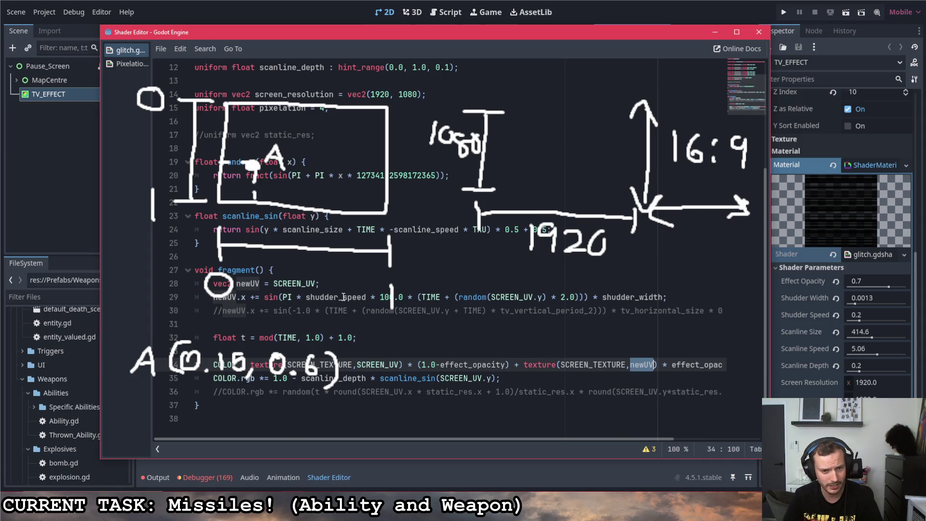
left_click(242, 297)
left_click(264, 298)
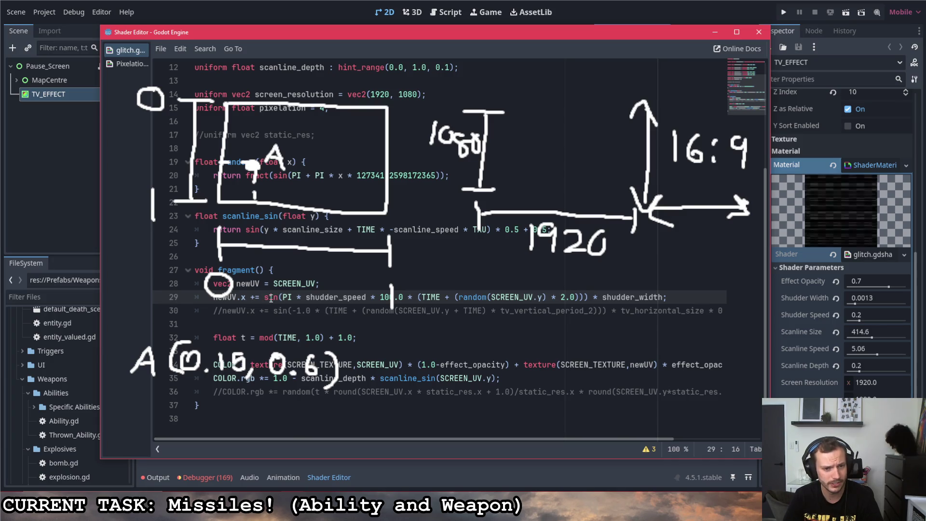
left_click(297, 298)
left_click(609, 297)
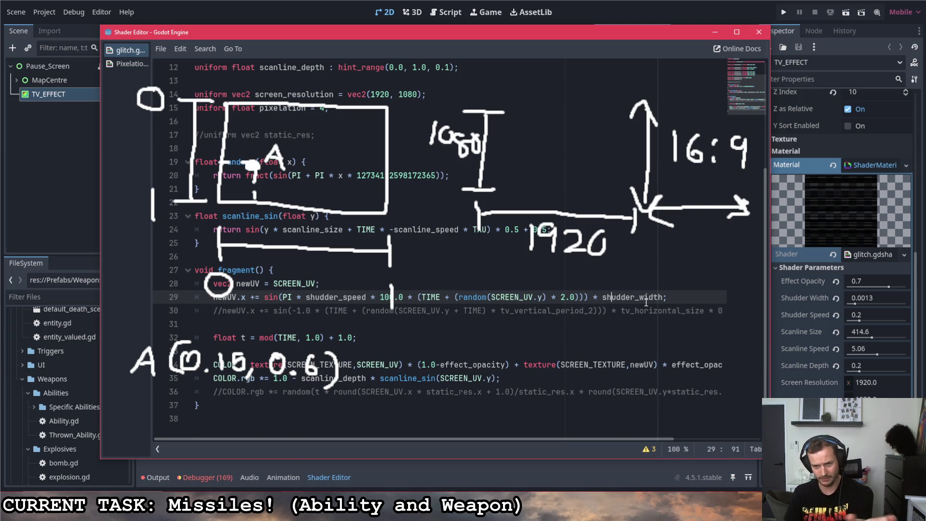
mouse_move(683, 303)
left_mouse_down()
mouse_move(203, 298)
mouse_move(214, 298)
left_mouse_up()
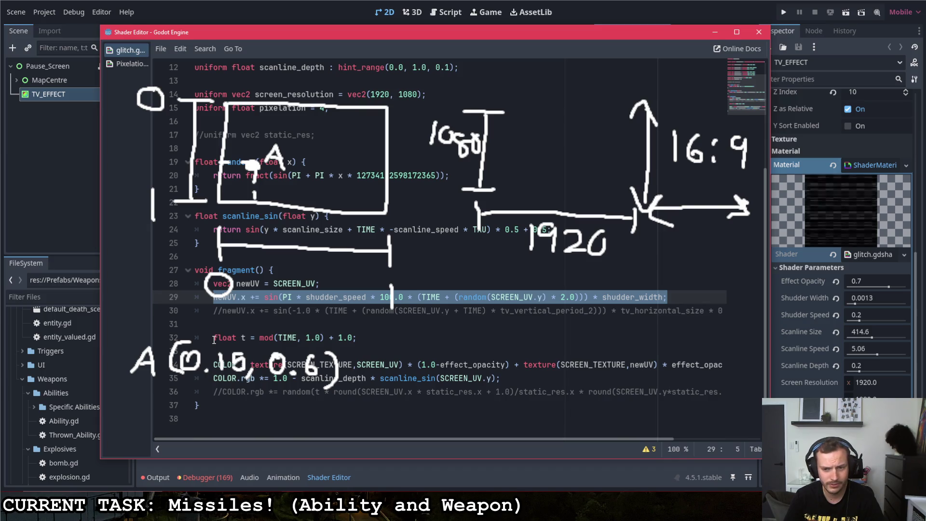
left_click_drag(214, 338, 358, 337)
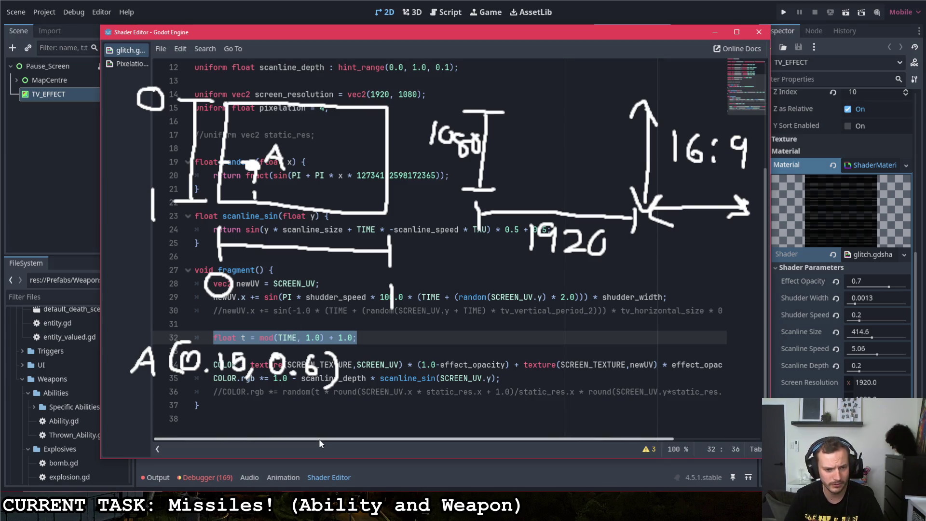
mouse_move(319, 438)
left_mouse_down()
mouse_move(366, 437)
mouse_move(321, 434)
left_mouse_up()
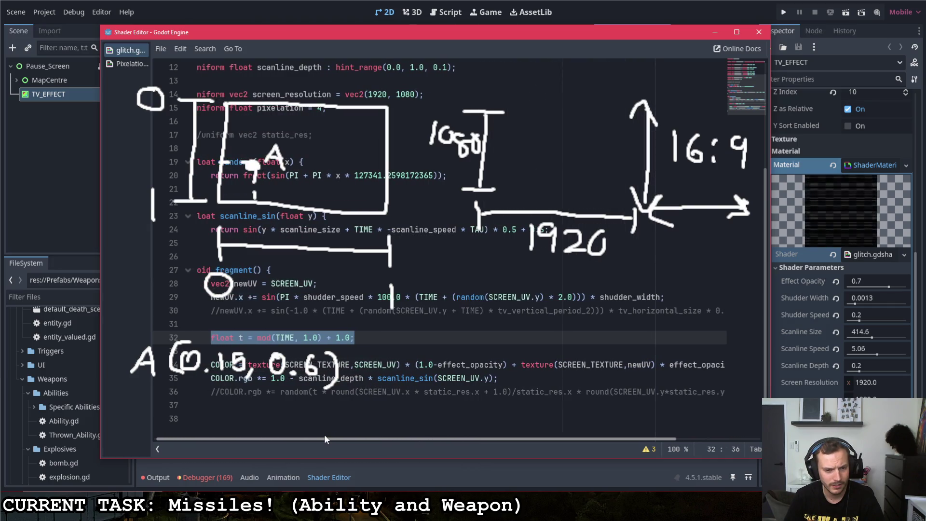
left_click(326, 395)
left_click_drag(309, 395, 549, 393)
mouse_move(385, 438)
left_mouse_down()
mouse_move(486, 446)
mouse_move(355, 435)
left_mouse_up()
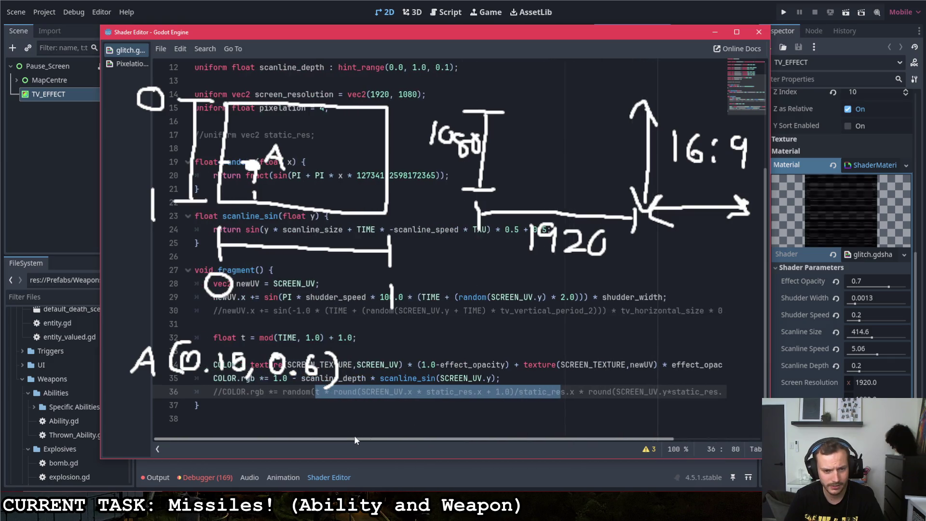
left_click(381, 378)
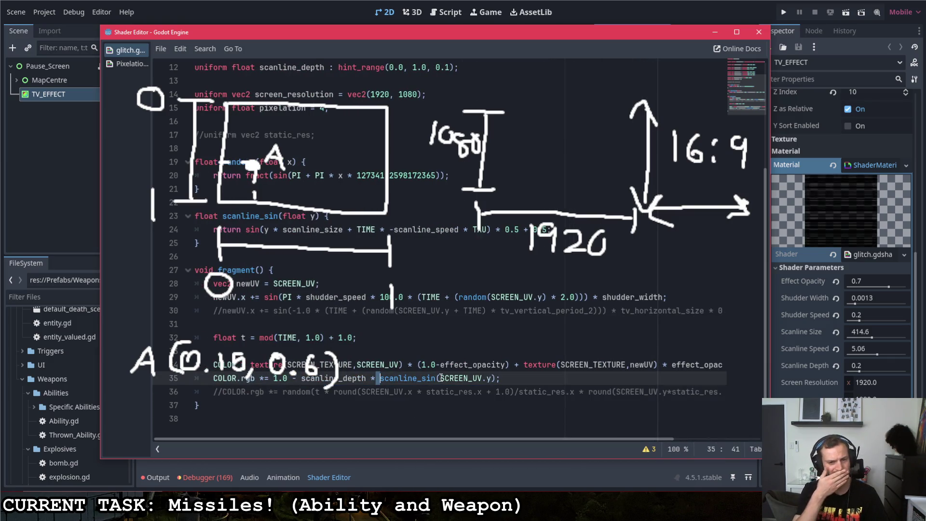
left_click_drag(410, 437, 444, 437)
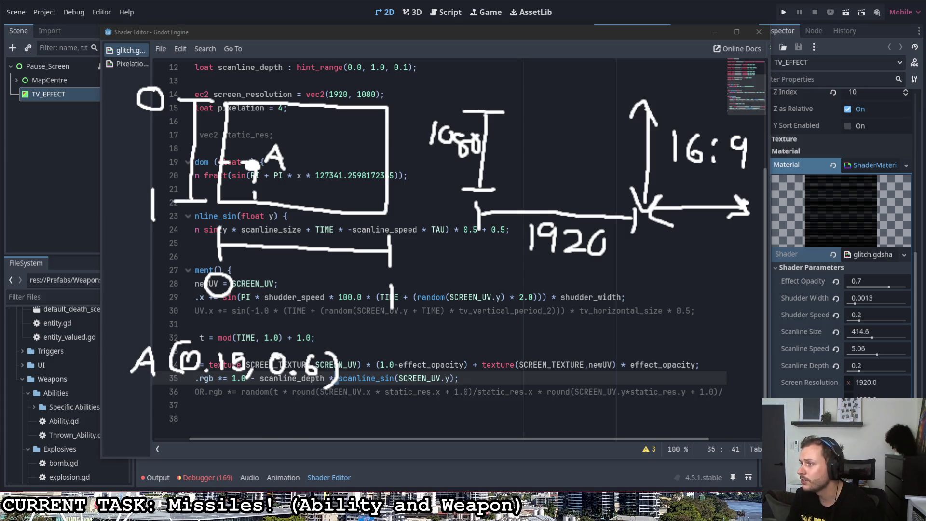
key("alt+Tab")
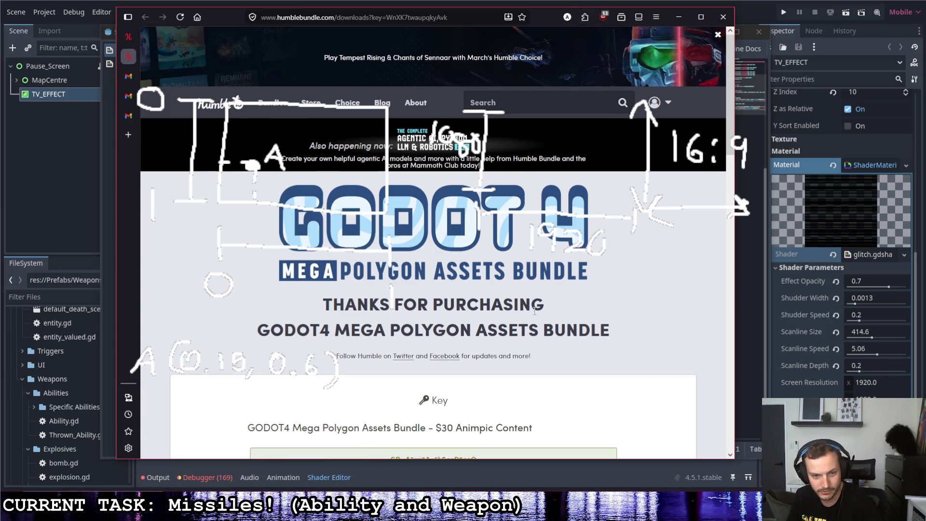
scroll(535, 312, "down", 5)
scroll(527, 300, "down", 6)
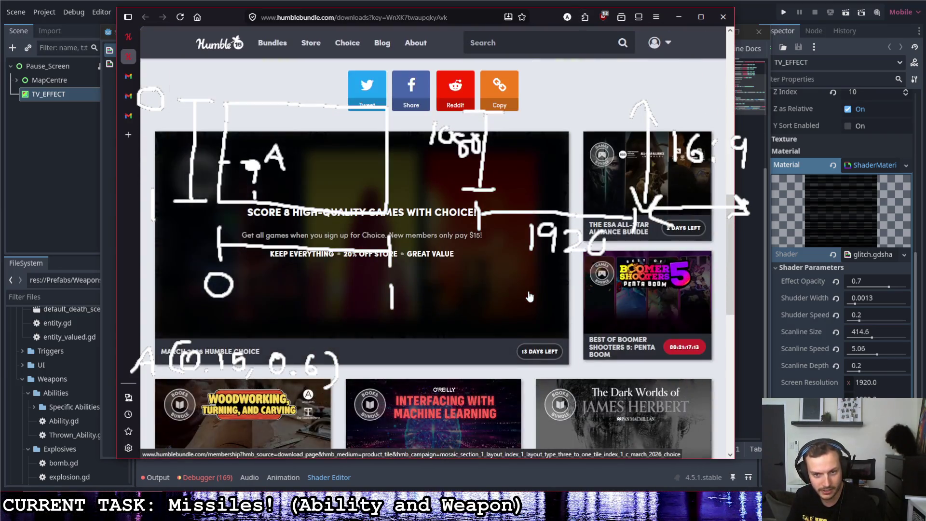
scroll(370, 220, "up", 11)
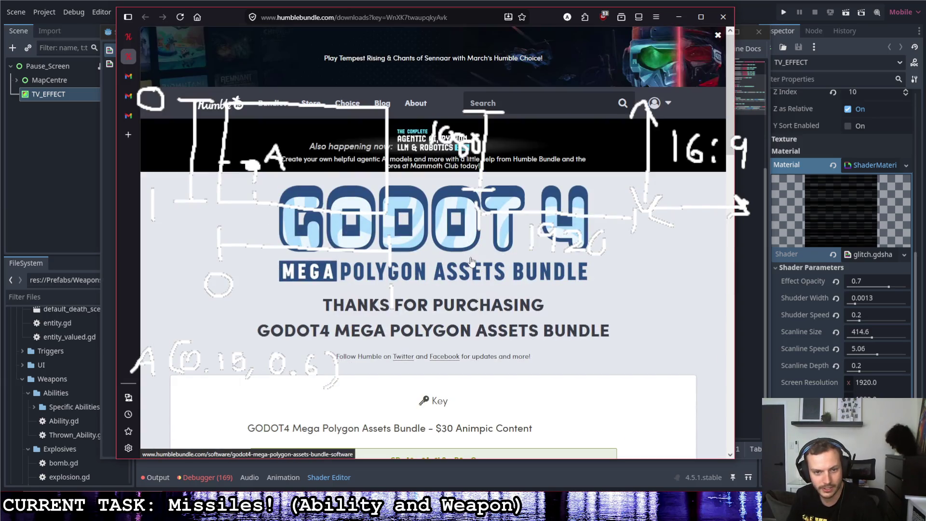
left_click(436, 215)
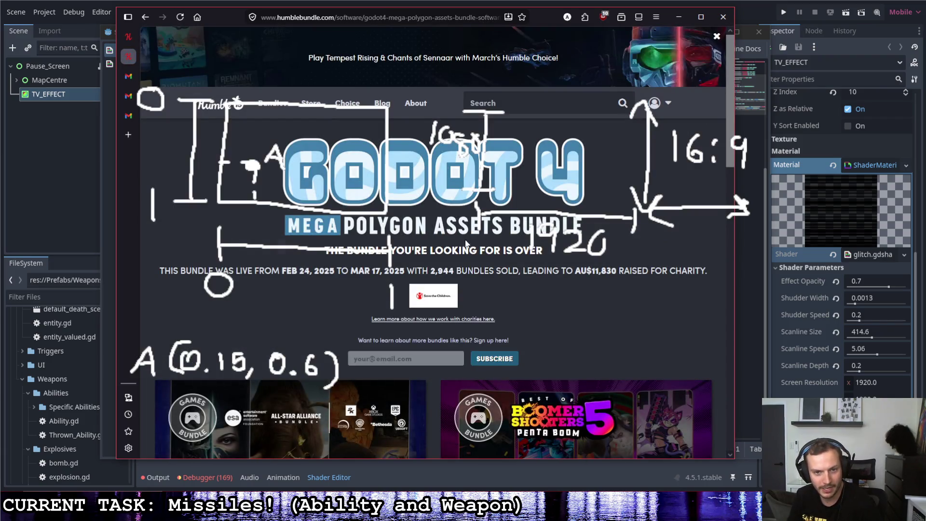
scroll(441, 274, "down", 10)
scroll(442, 276, "up", 10)
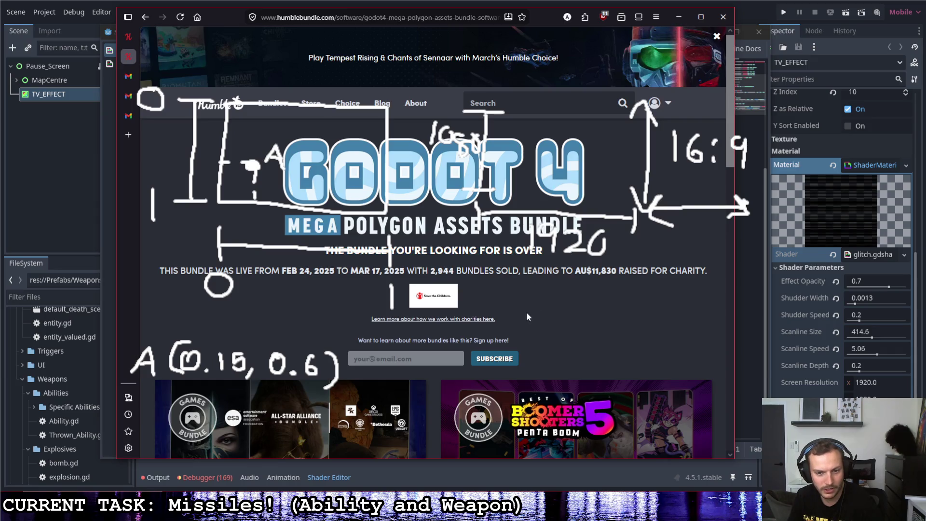
scroll(525, 316, "down", 10)
scroll(521, 316, "up", 10)
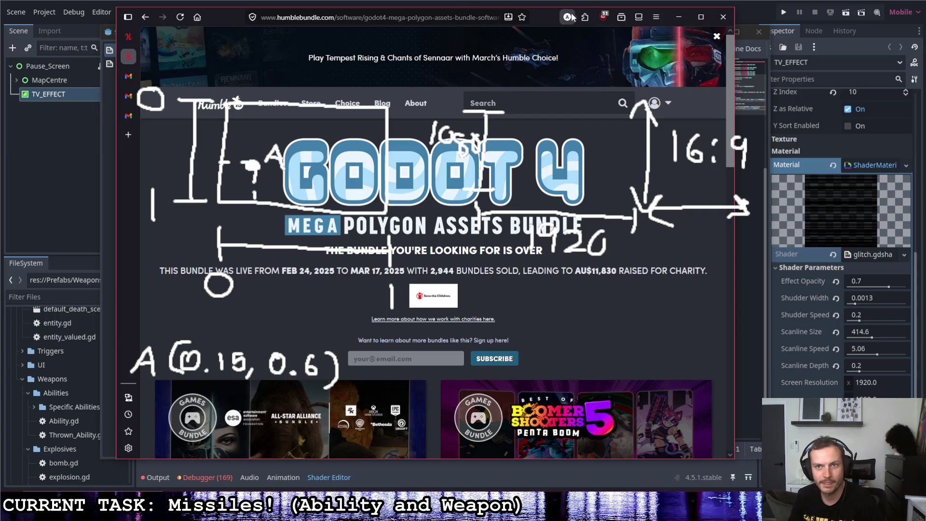
key("alt+Tab")
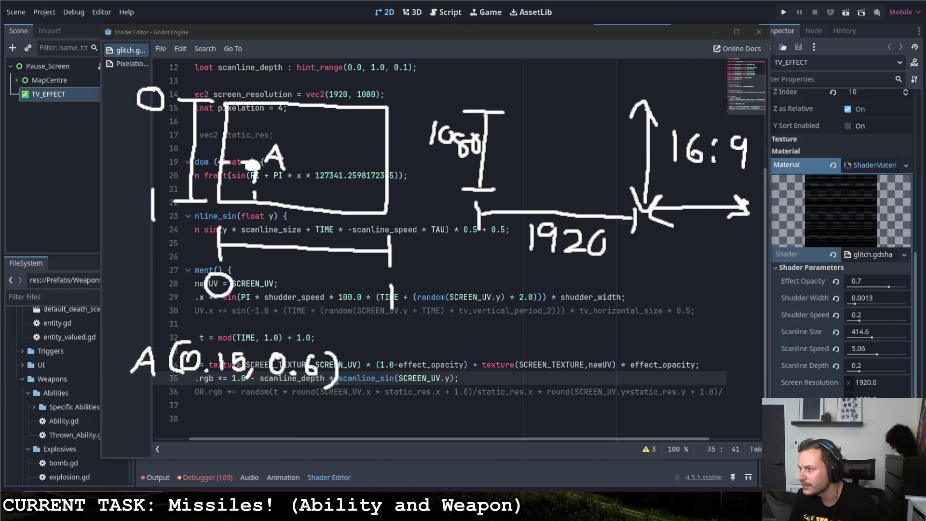
- Glance at the Humble Bundle purchases list, return to the shader, then switch to the Animpic Studio bundle page
key("alt+Tab")
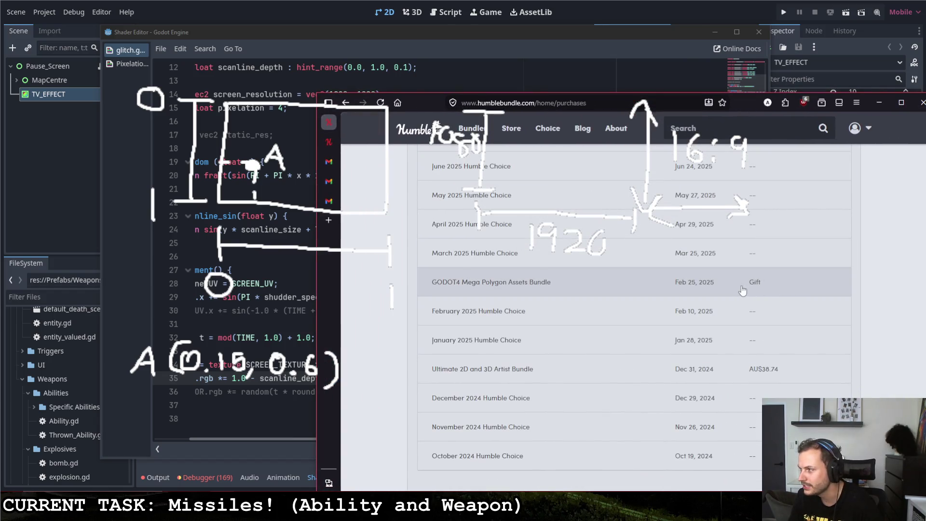
key("alt+Tab")
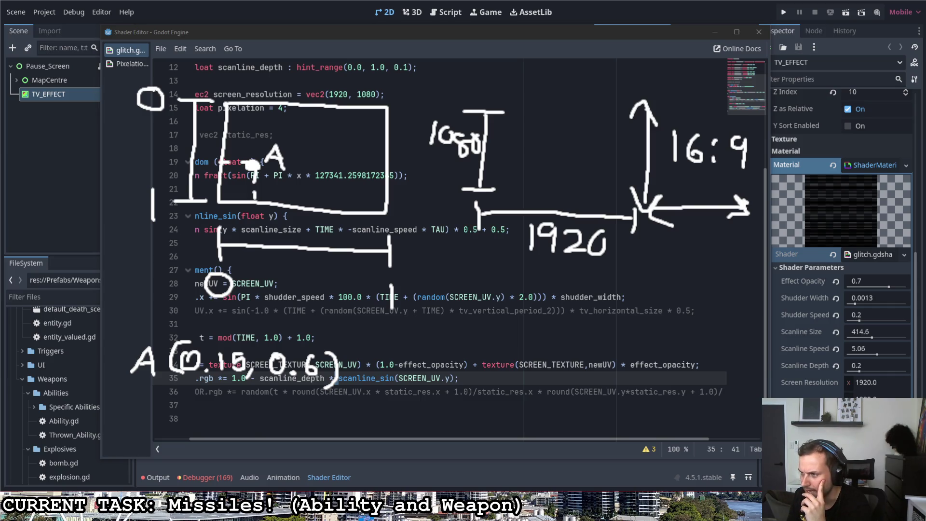
key("alt+Tab")
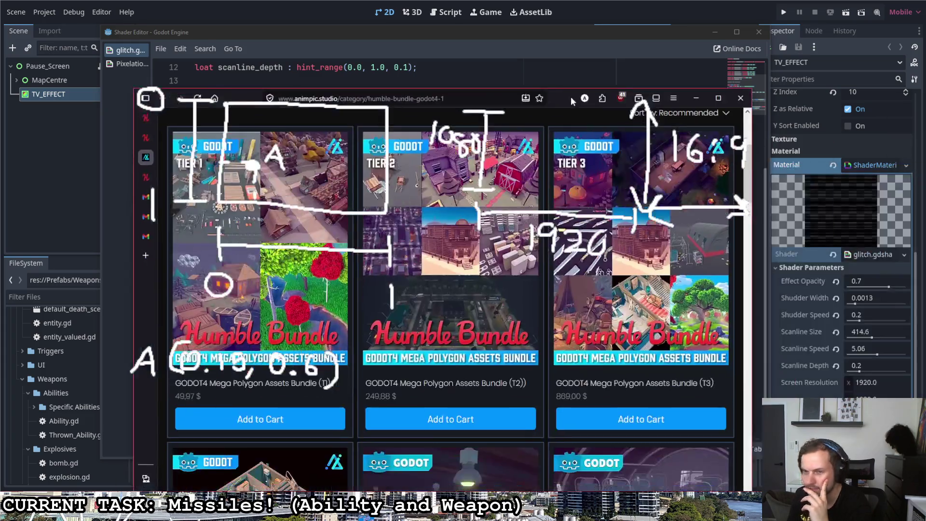
- Scroll through the GODOT4 Mega Polygon Assets Bundle tier cards, then return to the shader code
scroll(566, 278, "down", 3)
scroll(567, 278, "down", 4)
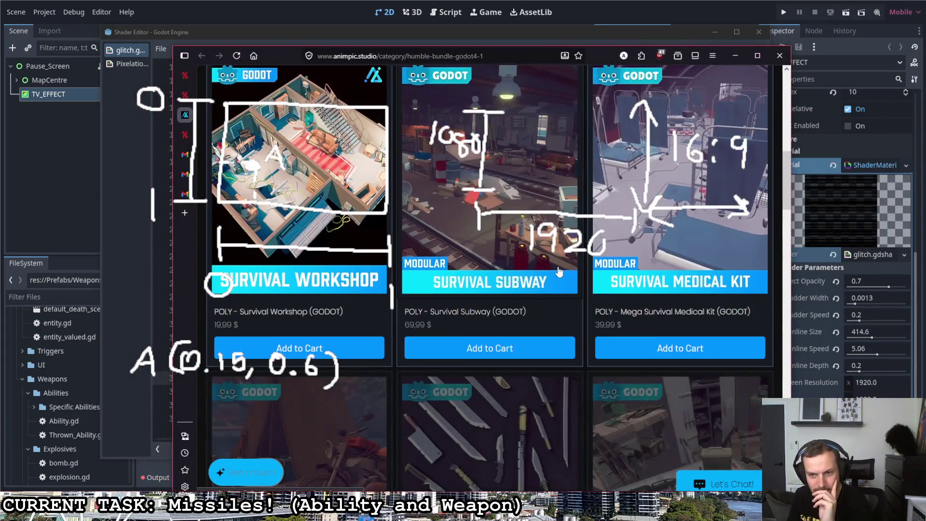
scroll(554, 267, "down", 6)
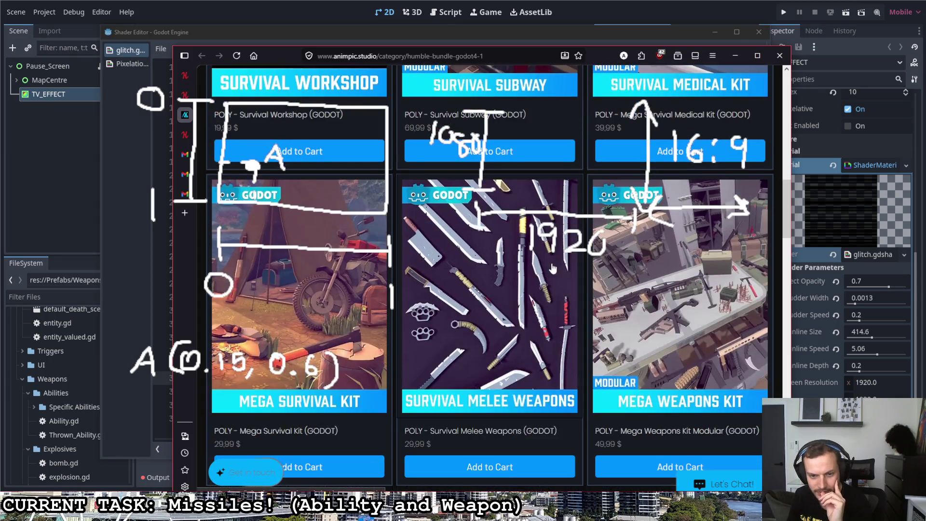
scroll(551, 267, "up", 4)
scroll(550, 262, "up", 8)
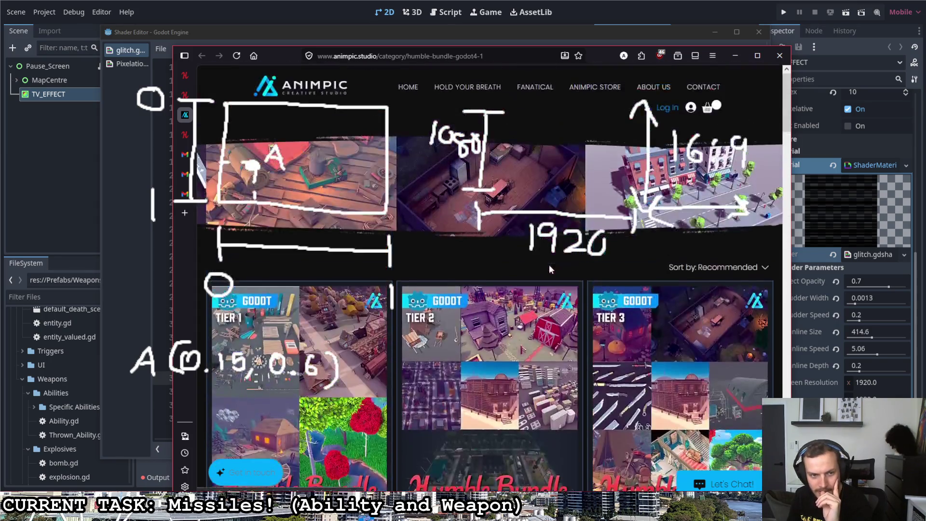
scroll(548, 265, "down", 2)
scroll(307, 307, "down", 2)
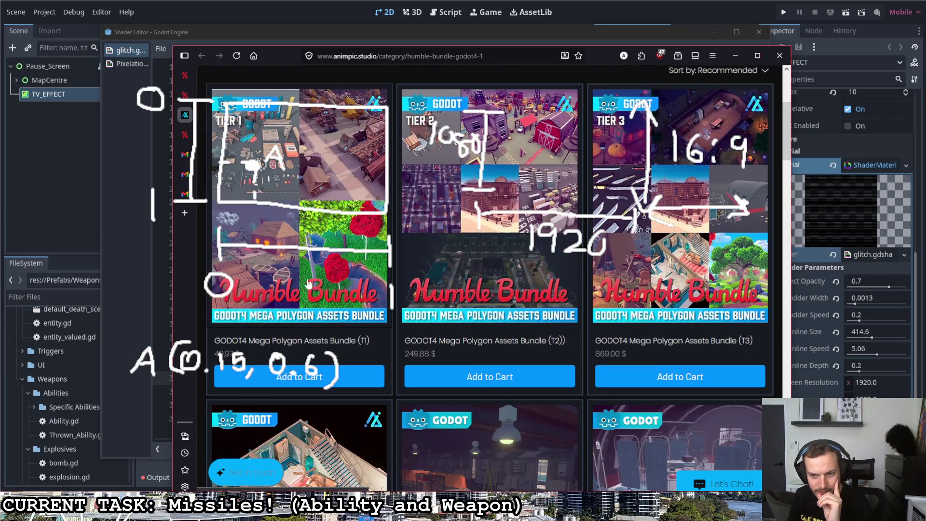
scroll(684, 262, "up", 2)
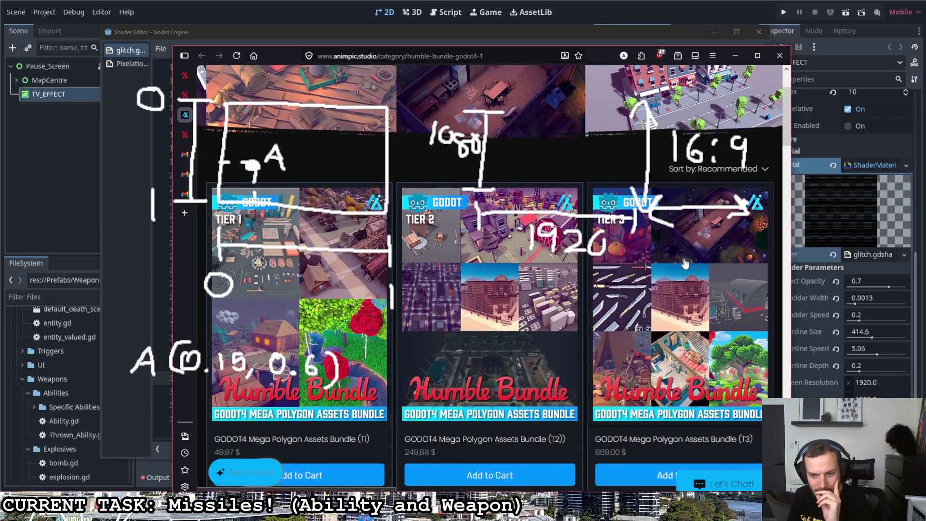
scroll(685, 263, "up", 2)
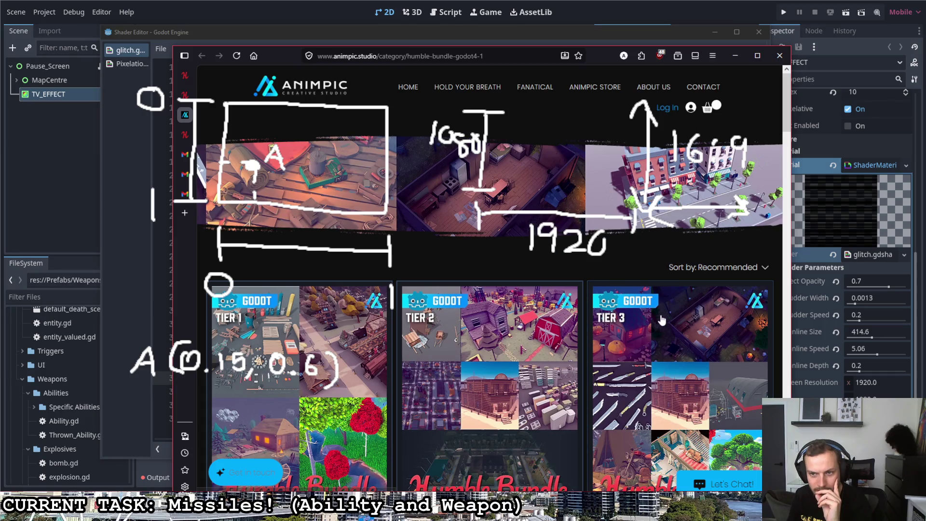
scroll(663, 313, "down", 2)
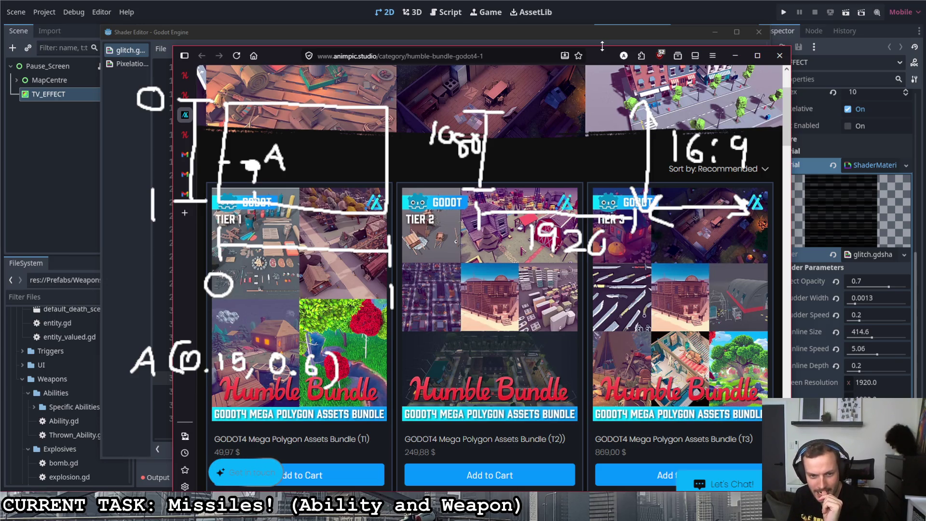
key("alt+Tab")
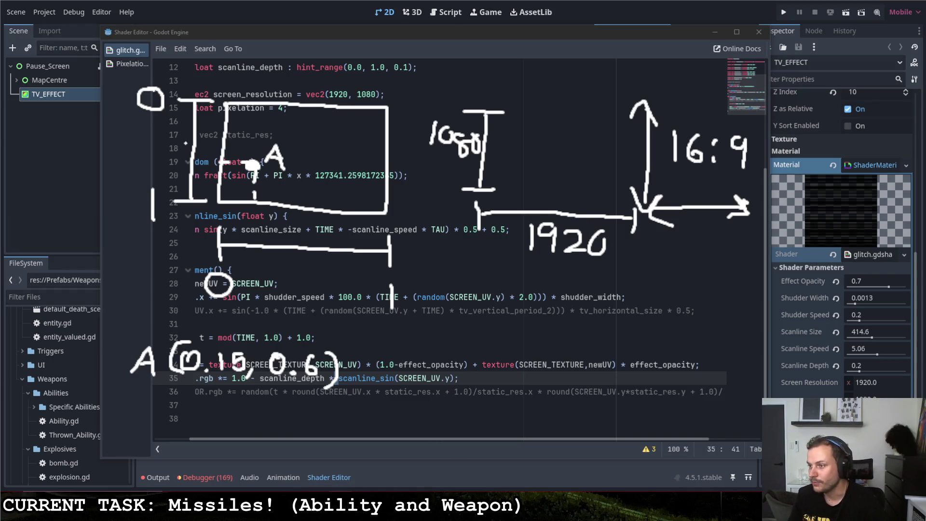
- Box-select all the old UV and 1920×1080 sketches over the code and clear them
left_click_drag(529, 309, 101, 56)
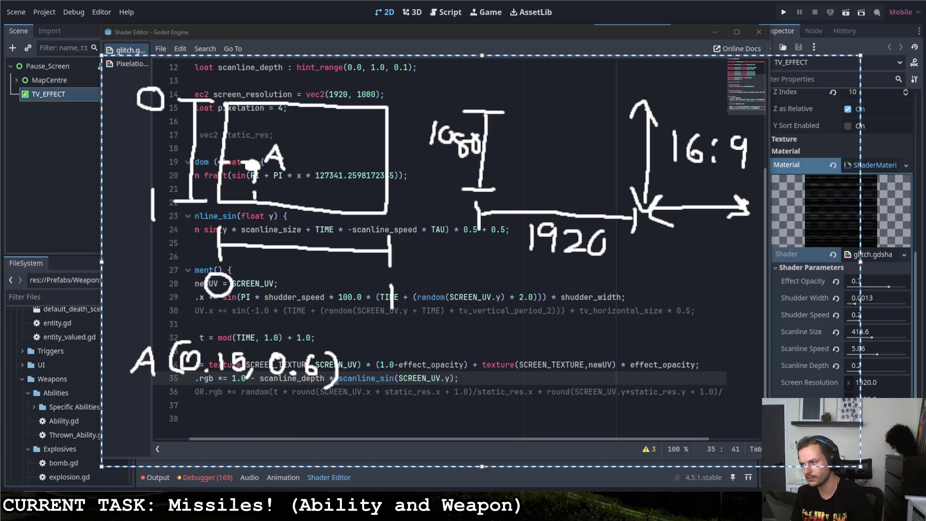
key("Escape")
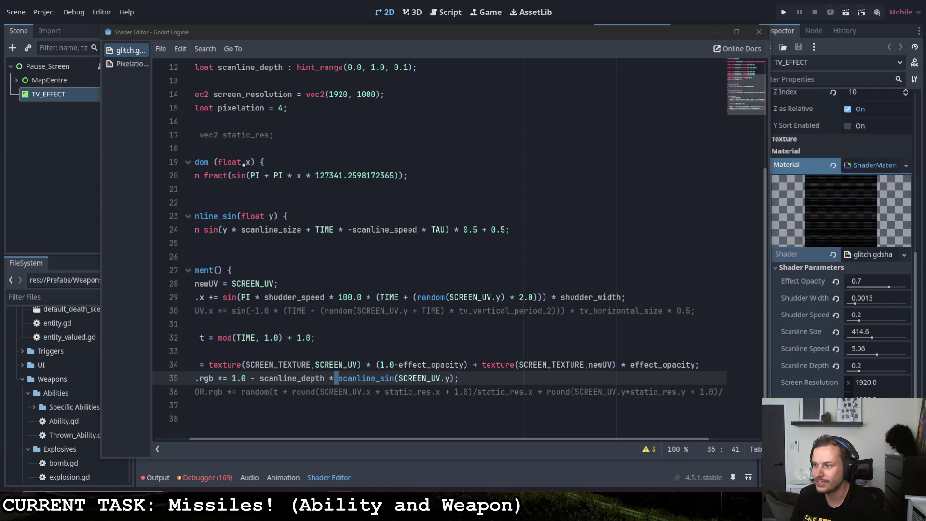
- Sketch the UV square with horizontal and vertical axes marked 0 and 1
mouse_move(163, 84)
left_mouse_down()
mouse_move(166, 232)
mouse_move(421, 246)
left_mouse_up()
left_click_drag(174, 85, 177, 218)
mouse_move(175, 87)
left_mouse_down()
mouse_move(303, 86)
mouse_move(318, 208)
mouse_move(179, 218)
left_mouse_up()
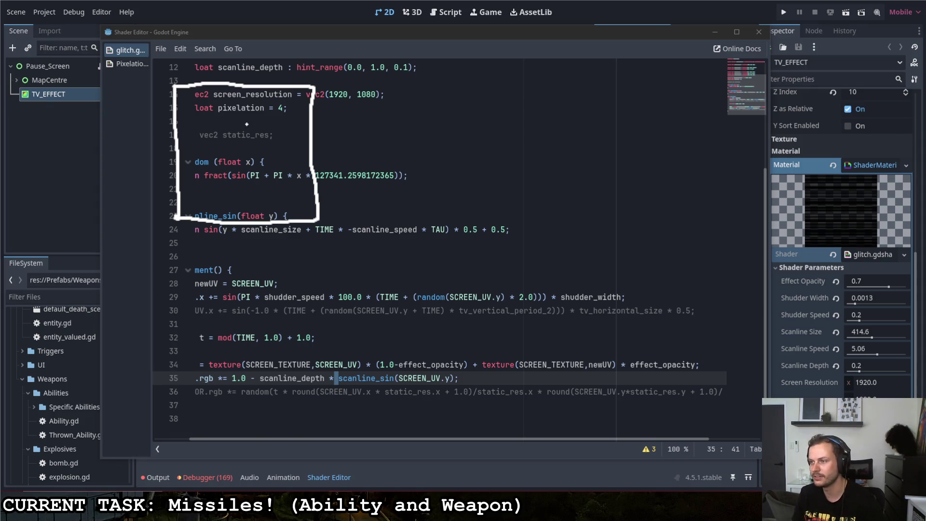
mouse_move(179, 230)
left_mouse_down()
mouse_move(184, 273)
mouse_move(176, 265)
left_mouse_up()
left_click_drag(319, 268, 317, 287)
left_click_drag(317, 234, 318, 255)
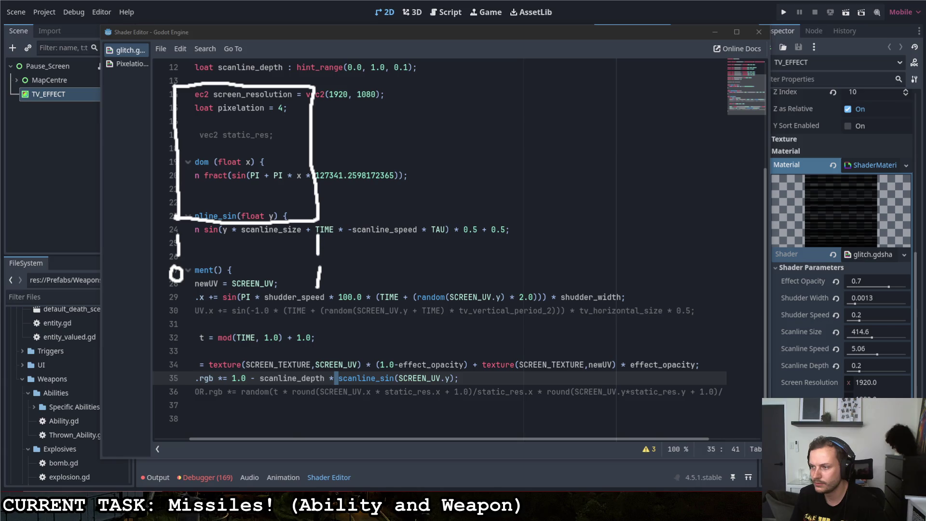
left_click_drag(179, 247, 318, 251)
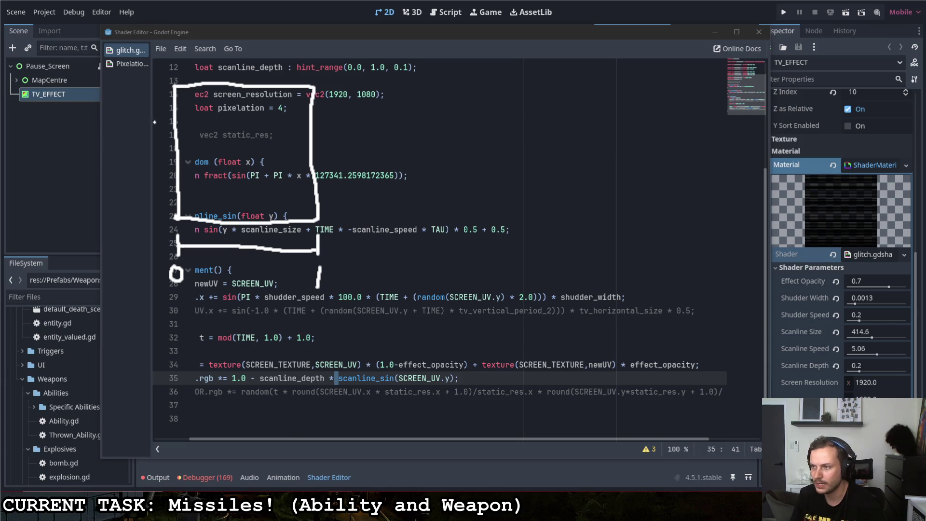
mouse_move(144, 85)
left_mouse_down()
mouse_move(161, 85)
mouse_move(150, 159)
mouse_move(154, 215)
mouse_move(167, 216)
mouse_move(115, 89)
mouse_move(124, 75)
left_mouse_up()
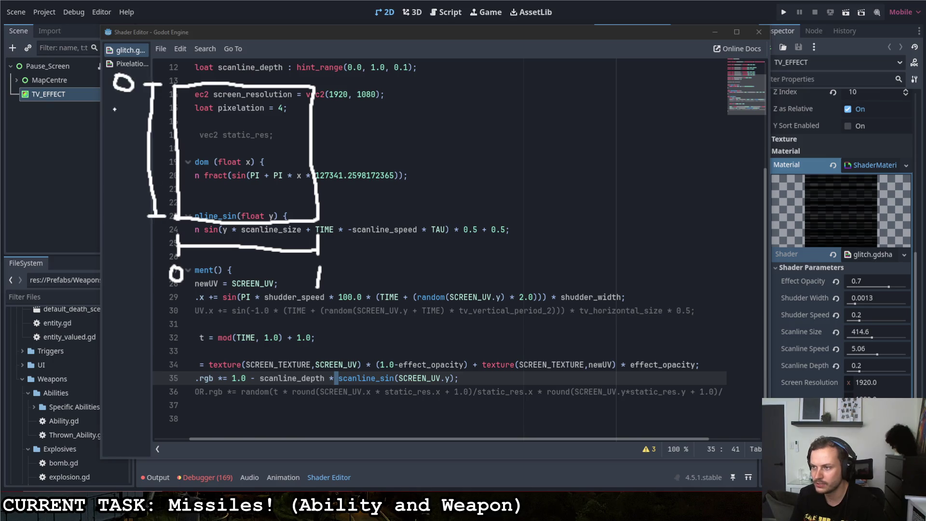
left_click_drag(126, 206, 127, 228)
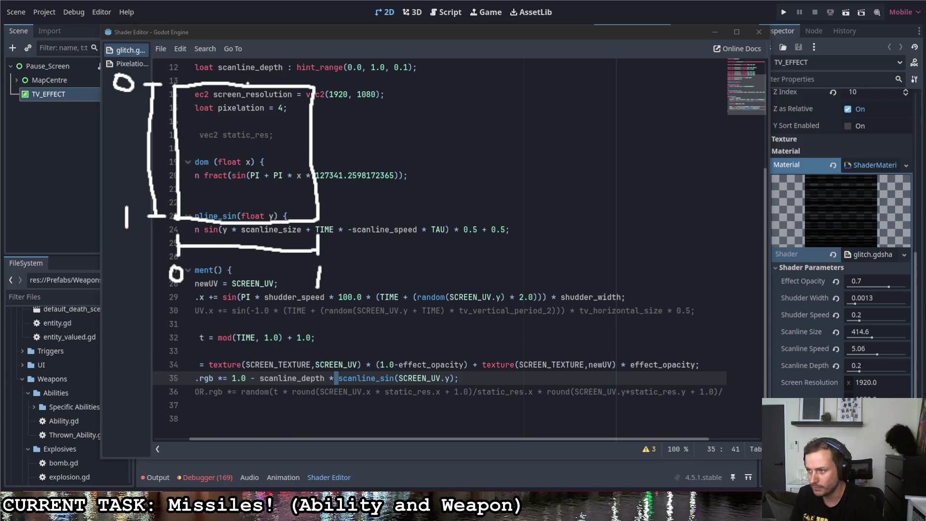
- Divide the square into four cells with one vertical and one horizontal line
left_click_drag(243, 88, 247, 217)
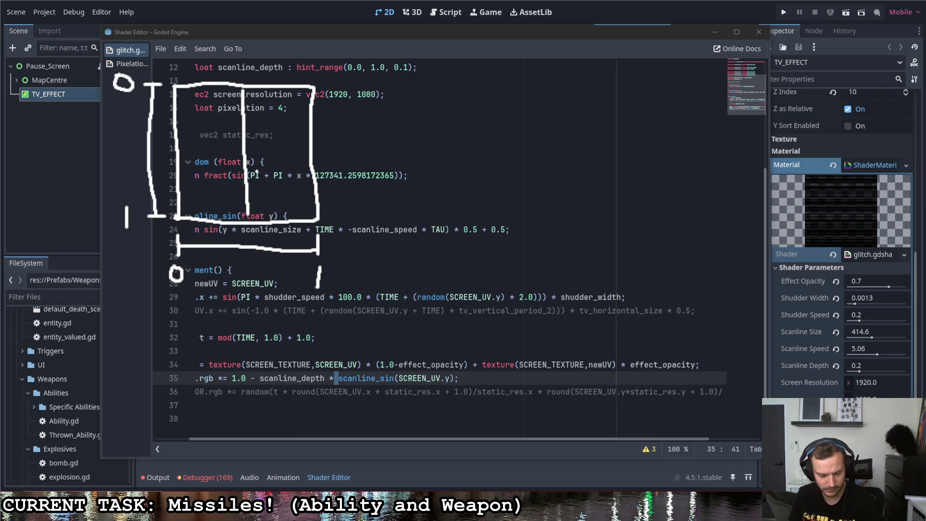
key("ctrl+z")
left_click_drag(241, 87, 250, 219)
left_click_drag(179, 146, 308, 148)
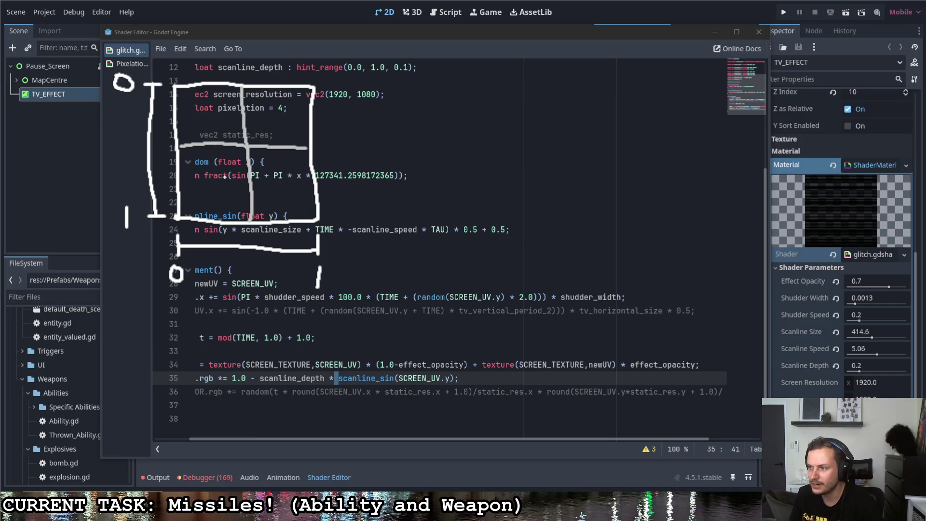
- Mark point A in the lower-left cell, removing the extra figure head
left_click_drag(198, 195, 213, 184)
mouse_move(213, 184)
left_mouse_down()
mouse_move(219, 201)
mouse_move(205, 187)
left_mouse_up()
left_click_drag(211, 186, 214, 174)
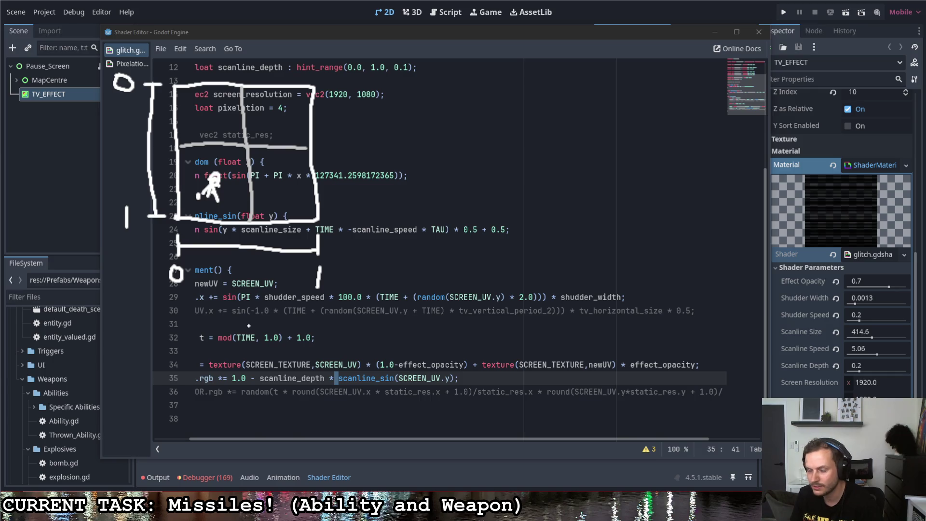
key("ctrl+z")
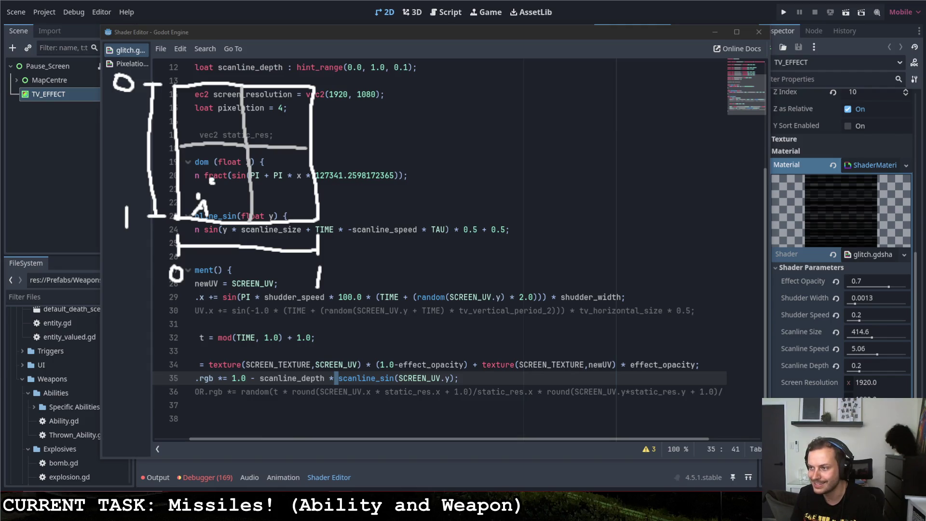
- Dot points in the lower-left, lower-right and upper-left cells and tick the bottom axis a quarter along
left_click_drag(212, 184, 212, 198)
left_click_drag(284, 183, 285, 184)
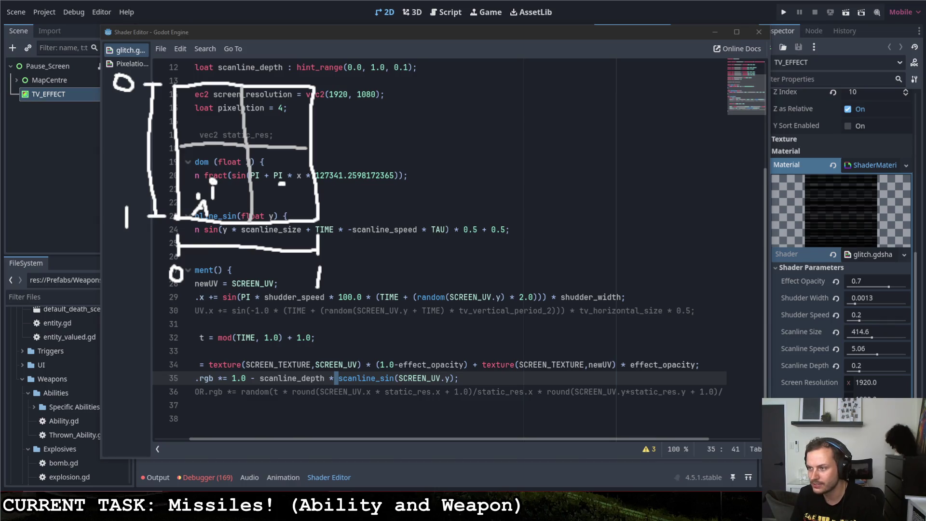
left_click(211, 109)
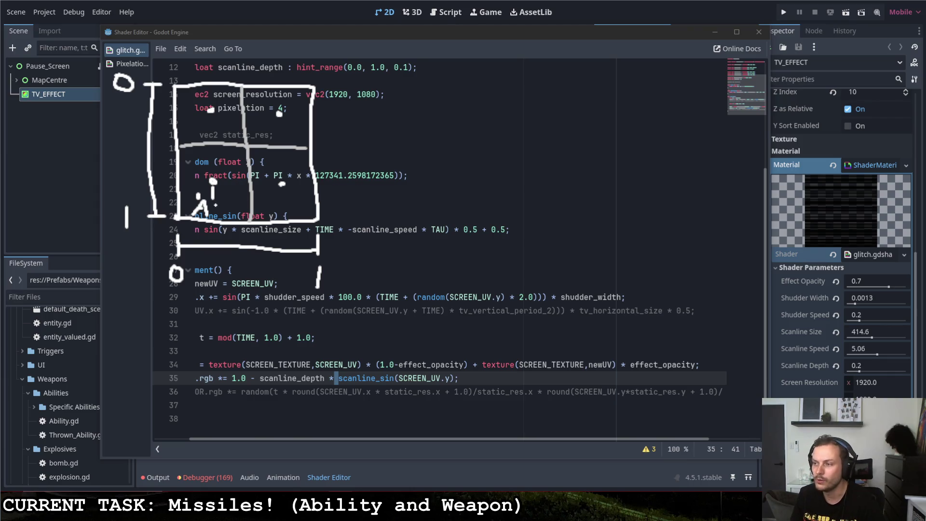
left_click_drag(213, 227, 213, 258)
- Add a second bottom-axis tick and try 0.33 and 0.666 labels, then undo them
mouse_move(210, 298)
left_mouse_down()
mouse_move(204, 311)
mouse_move(214, 298)
mouse_move(231, 302)
mouse_move(225, 314)
left_mouse_up()
left_click(215, 312)
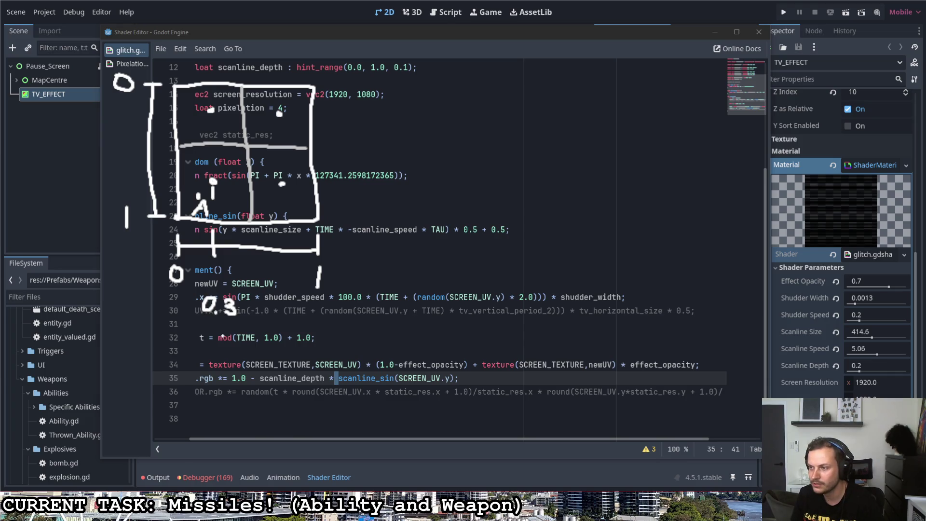
left_click_drag(287, 223, 287, 241)
mouse_move(286, 295)
left_mouse_down()
mouse_move(274, 305)
mouse_move(285, 296)
mouse_move(331, 322)
left_mouse_up()
left_click(290, 313)
mouse_move(234, 299)
left_mouse_down()
mouse_move(237, 316)
mouse_move(251, 320)
left_mouse_up()
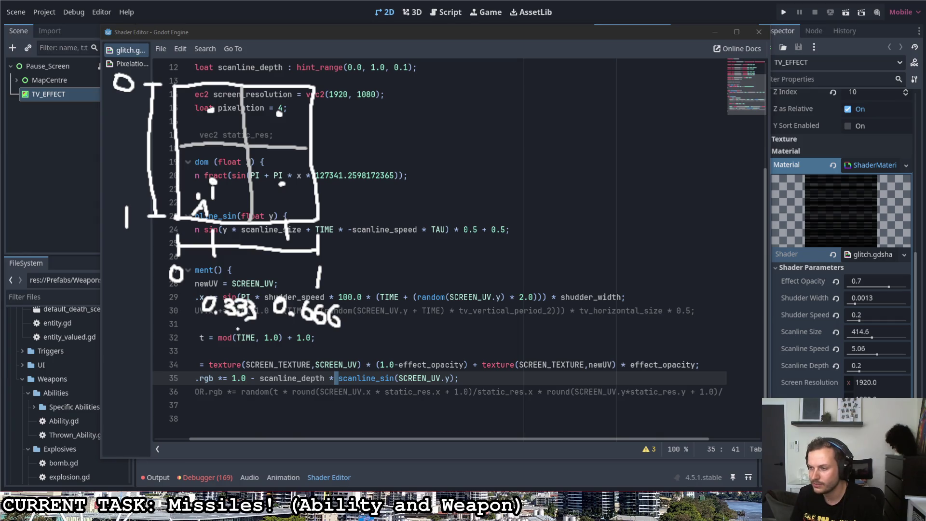
key("ctrl+z")
key("ctrl+z")
key("ctrl+z")
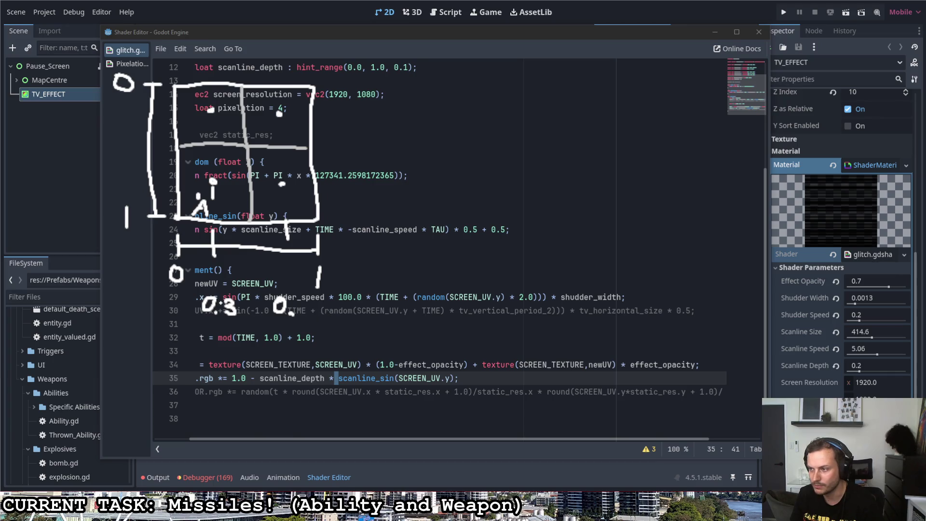
key("ctrl+z")
key("ctrl+z")
key("ctrl+z")
- Label the ticks 0.25 and 0.75 and write a 0 → 1 note beside lines 34–35
mouse_move(221, 301)
left_mouse_down()
mouse_move(236, 312)
mouse_move(236, 299)
mouse_move(234, 311)
left_mouse_up()
mouse_move(291, 301)
left_mouse_down()
mouse_move(286, 307)
mouse_move(310, 304)
mouse_move(304, 318)
mouse_move(323, 313)
mouse_move(321, 320)
left_mouse_up()
left_click(296, 314)
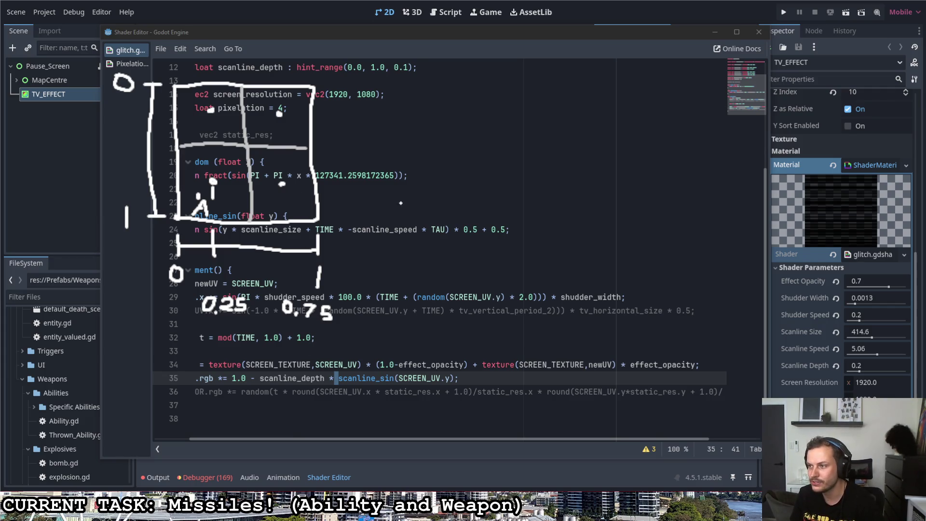
mouse_move(121, 358)
left_mouse_down()
mouse_move(111, 359)
mouse_move(152, 366)
mouse_move(151, 377)
left_mouse_up()
mouse_move(169, 361)
left_mouse_down()
mouse_move(172, 387)
mouse_move(206, 378)
mouse_move(225, 402)
left_mouse_up()
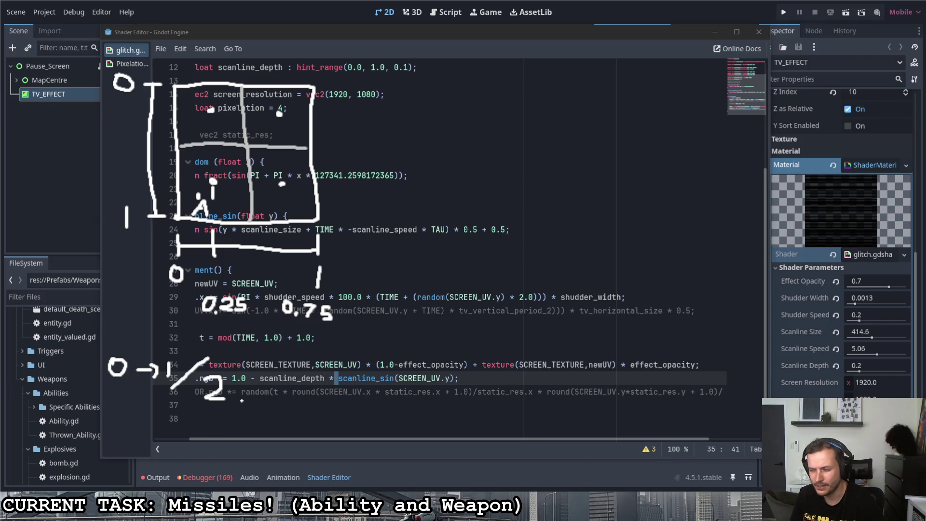
- Try a minus 0.25 division note, erase it with the slash, and write X2 after 0 → 1
left_click_drag(264, 382, 284, 381)
mouse_move(306, 374)
left_mouse_down()
mouse_move(296, 383)
mouse_move(307, 373)
mouse_move(362, 382)
mouse_move(347, 392)
left_mouse_up()
left_click(316, 387)
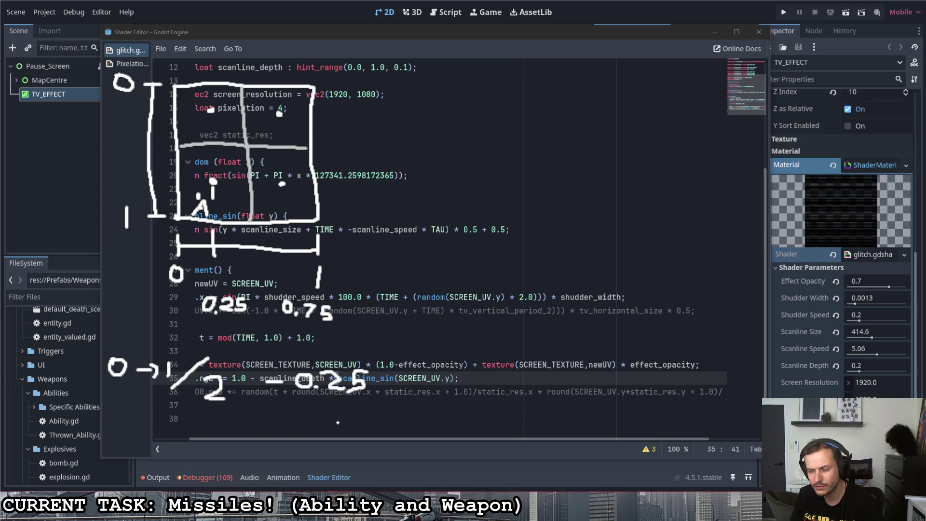
key("ctrl+z")
key("ctrl+z")
key("ctrl+z")
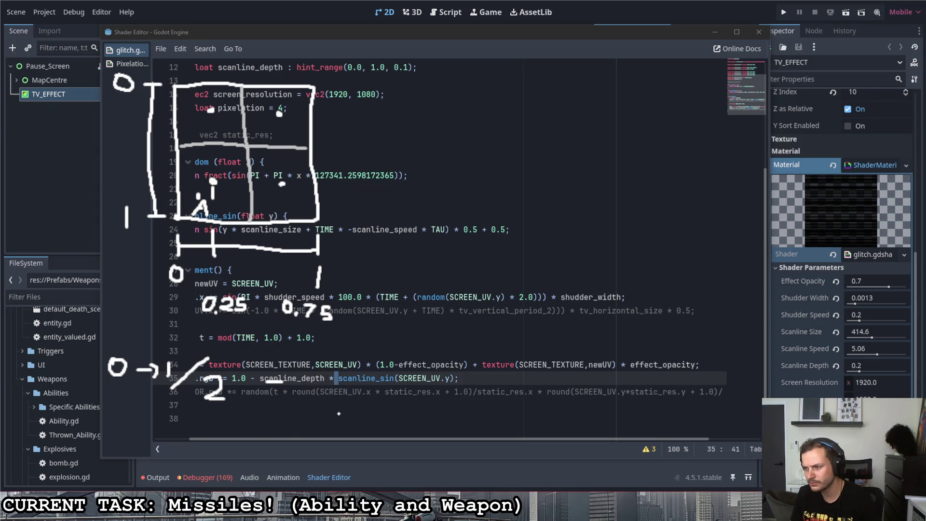
key("ctrl+z")
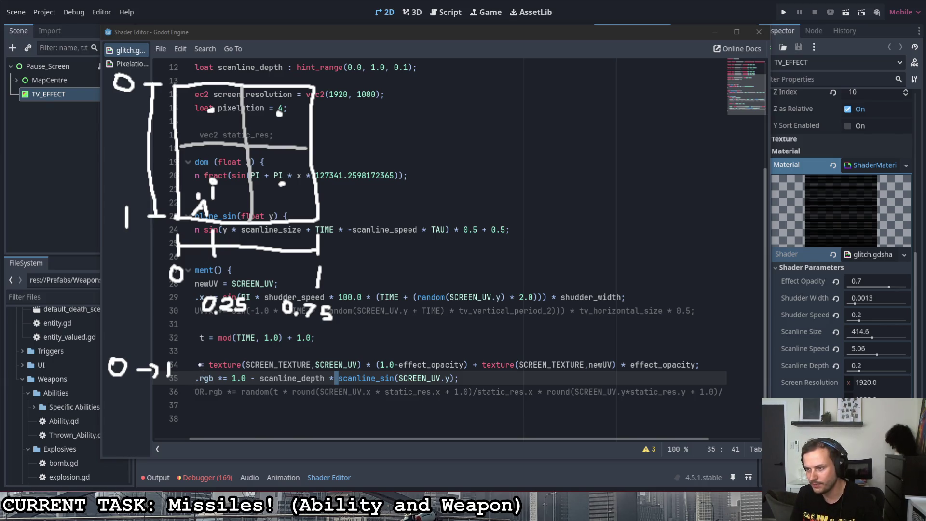
left_click_drag(199, 364, 212, 383)
mouse_move(215, 360)
left_mouse_down()
mouse_move(197, 388)
mouse_move(238, 366)
mouse_move(249, 386)
mouse_move(292, 369)
mouse_move(296, 384)
mouse_move(311, 374)
left_mouse_up()
- Write 'round / whole' after X2 and add a fraction line with 2 beneath, discarding a checkmark
left_click_drag(316, 372, 348, 384)
left_click_drag(358, 372, 362, 391)
mouse_move(395, 359)
left_mouse_down()
mouse_move(351, 404)
mouse_move(405, 393)
left_mouse_up()
mouse_move(400, 385)
left_mouse_down()
mouse_move(401, 396)
mouse_move(448, 392)
mouse_move(452, 402)
left_mouse_up()
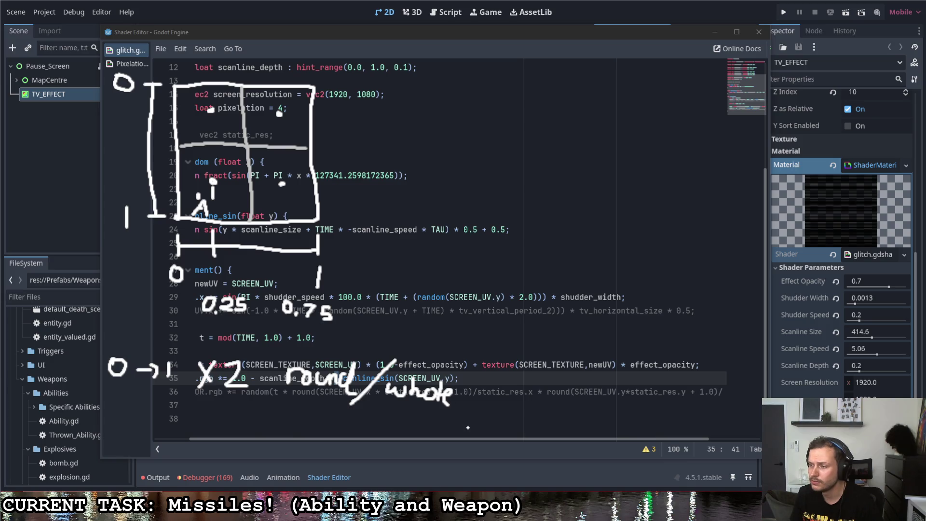
left_click_drag(146, 411, 468, 423)
left_click_drag(267, 431, 309, 451)
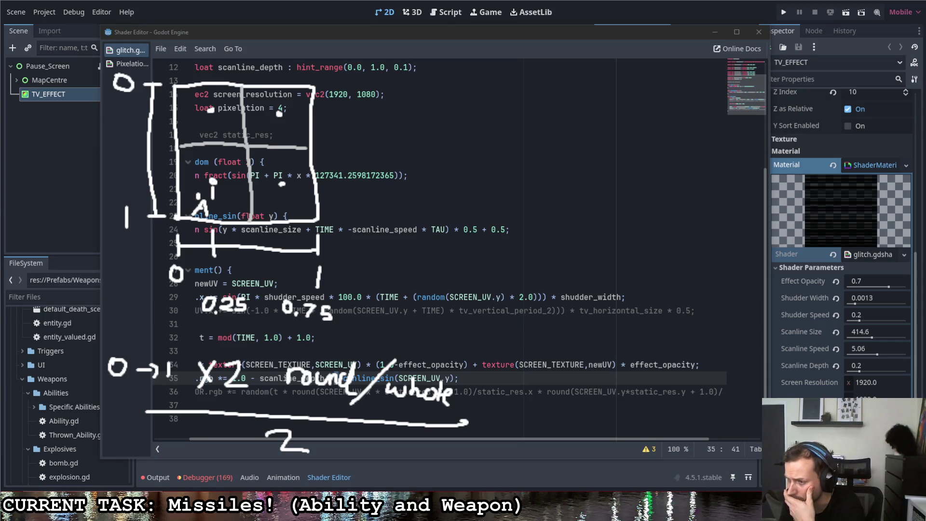
left_click_drag(484, 413, 571, 374)
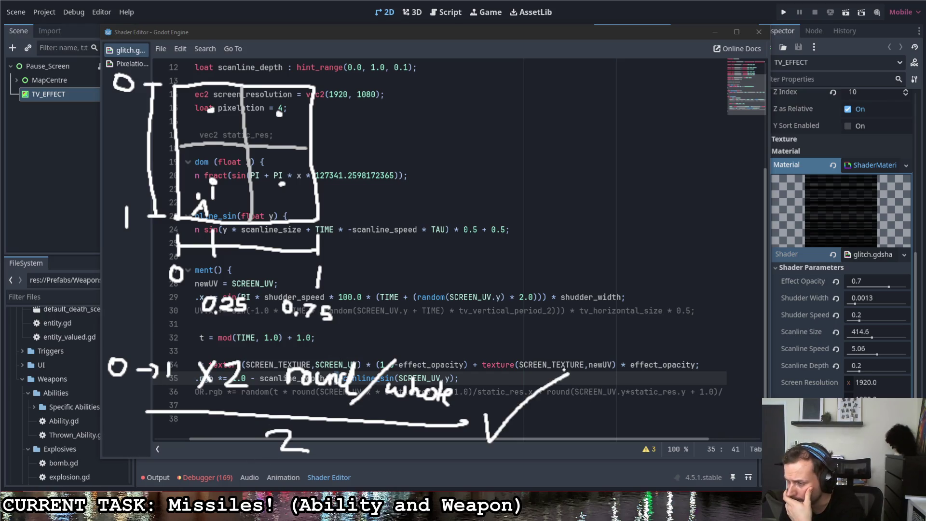
key("ctrl+z")
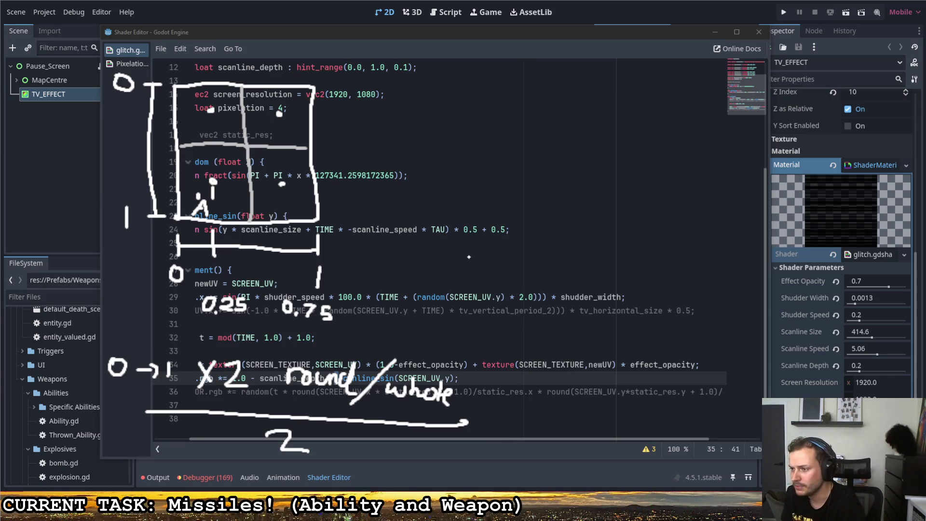
- Write the worked example 0.1 × 2 = 0.2 → 0 at the upper right of the code
mouse_move(541, 140)
left_mouse_down()
mouse_move(569, 162)
mouse_move(620, 146)
mouse_move(635, 155)
mouse_move(596, 172)
left_mouse_up()
left_click(553, 161)
key("ctrl+z")
key("ctrl+z")
left_click_drag(625, 142, 642, 160)
mouse_move(687, 137)
left_mouse_down()
mouse_move(674, 154)
mouse_move(687, 137)
mouse_move(747, 165)
left_mouse_up()
left_click(707, 160)
left_click(705, 161)
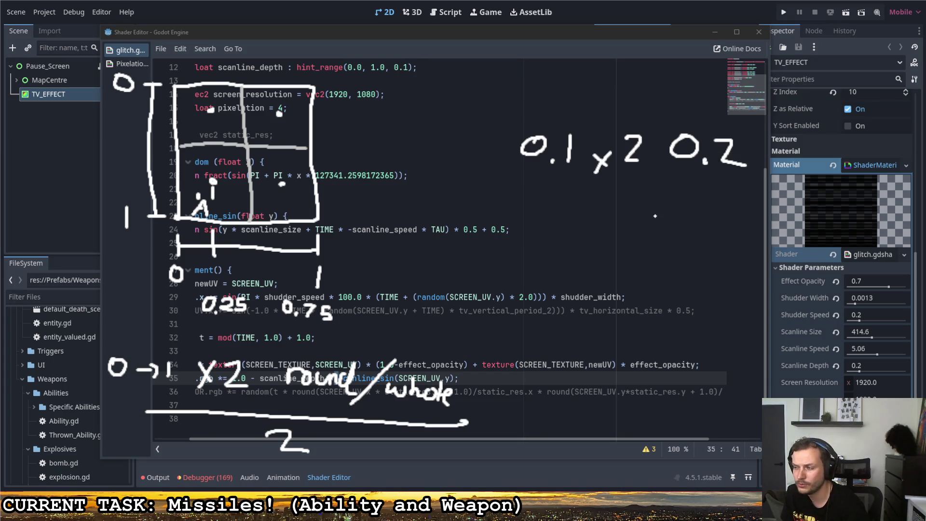
left_click_drag(767, 158, 791, 158)
left_click_drag(794, 147, 796, 168)
left_click_drag(863, 126, 856, 129)
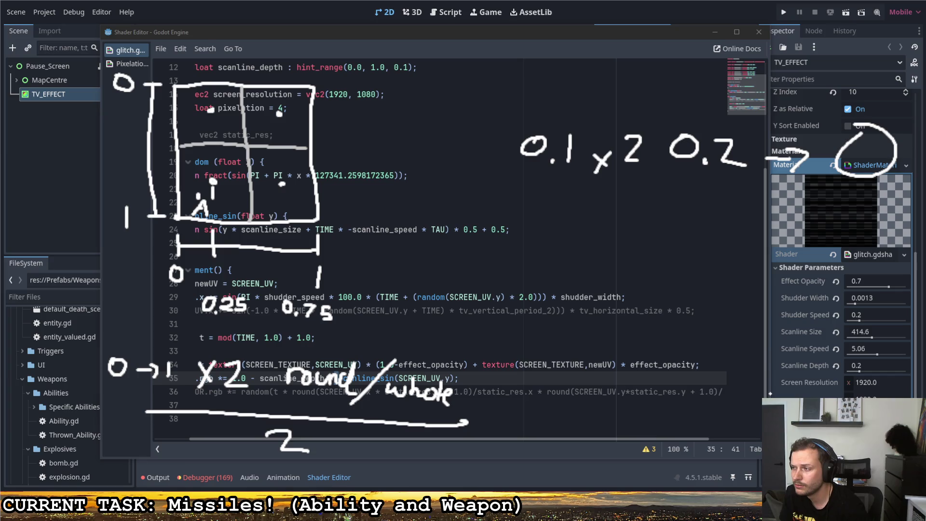
- Write a boxed 0.25 with 0.75 beneath it
mouse_move(579, 202)
left_mouse_down()
mouse_move(624, 204)
mouse_move(636, 228)
mouse_move(645, 228)
left_mouse_up()
left_click(605, 226)
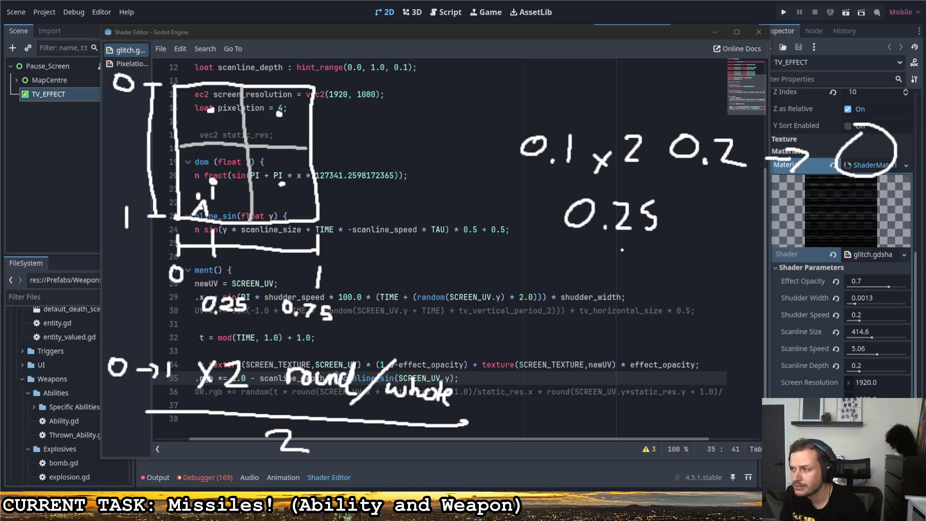
mouse_move(632, 179)
left_mouse_down()
mouse_move(545, 184)
mouse_move(677, 248)
mouse_move(585, 177)
left_mouse_up()
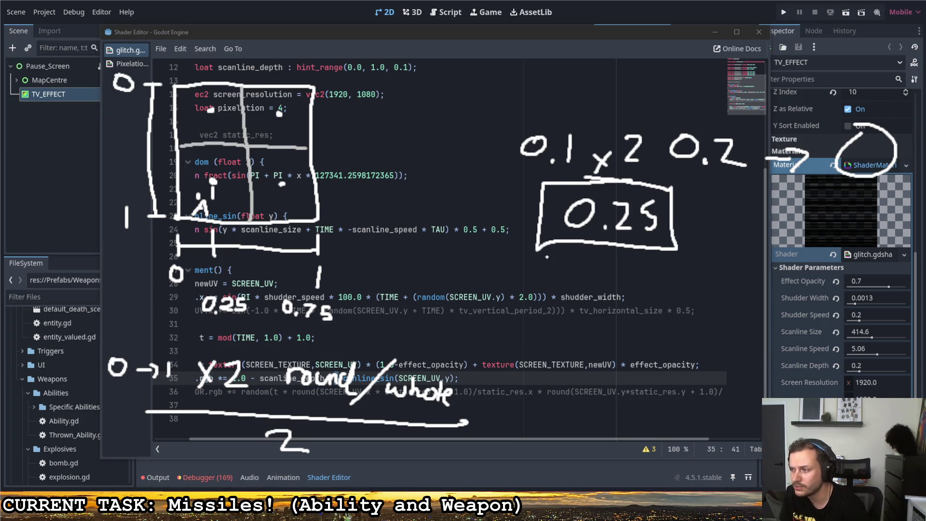
left_click_drag(578, 261, 620, 298)
left_click(599, 285)
left_click_drag(658, 268, 643, 295)
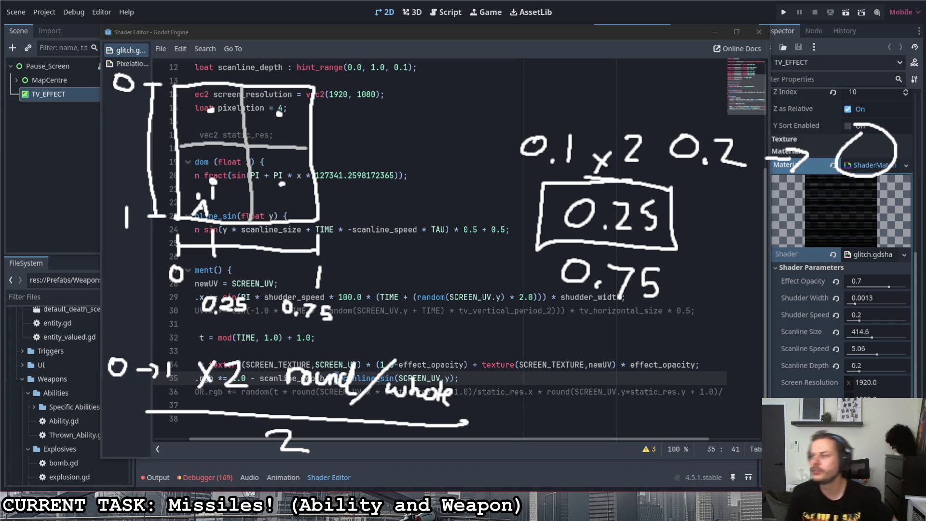
- Select and delete the right-side rounding sketch, then select the lower sketches
left_click_drag(497, 56, 918, 340)
key("Delete")
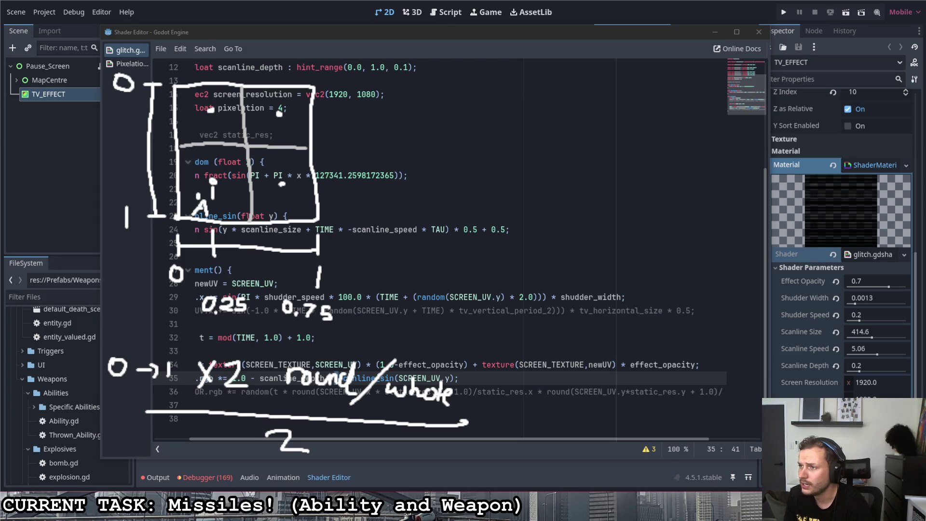
left_click_drag(79, 335, 489, 494)
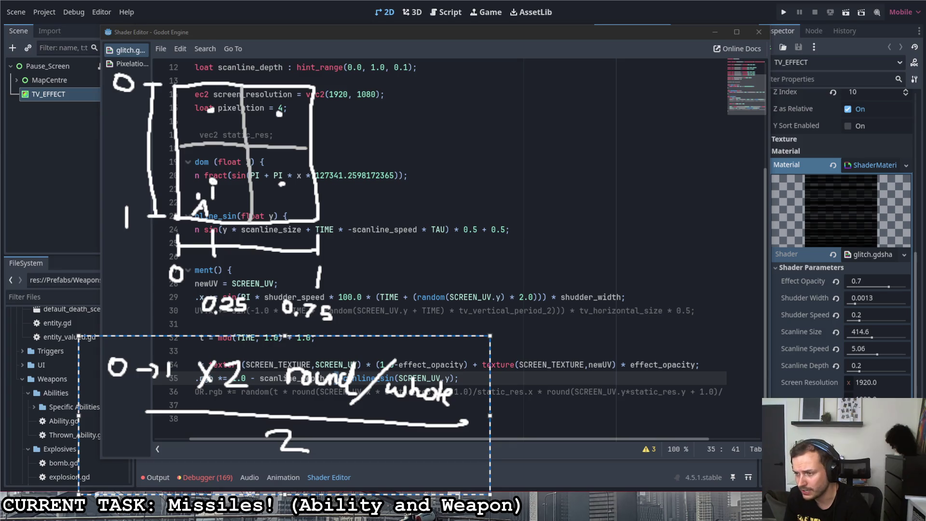
- Erase the lower sketches and hand-write Mult, Round and Divide in a list
key("Delete")
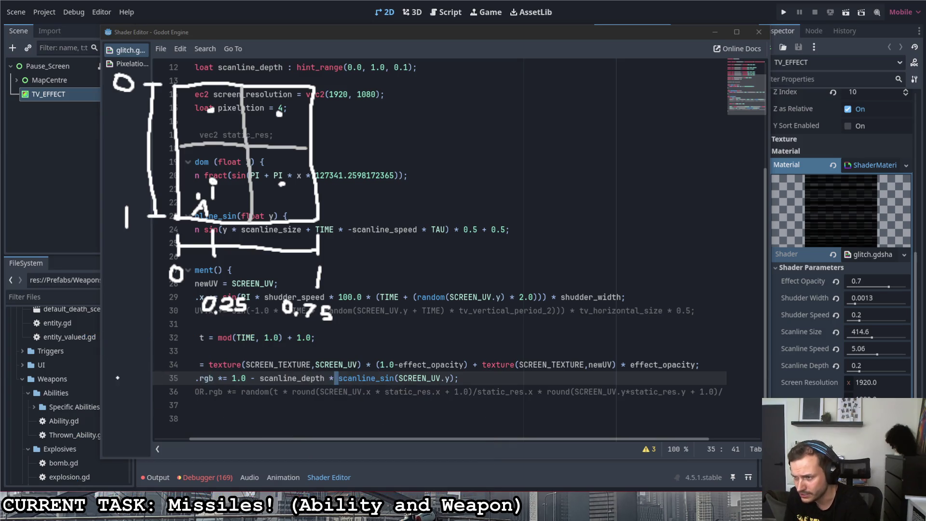
mouse_move(83, 385)
left_mouse_down()
mouse_move(91, 376)
mouse_move(116, 388)
mouse_move(140, 372)
mouse_move(147, 386)
mouse_move(155, 370)
left_mouse_up()
mouse_move(85, 428)
left_mouse_down()
mouse_move(83, 404)
mouse_move(106, 429)
left_mouse_up()
mouse_move(120, 418)
left_mouse_down()
mouse_move(120, 429)
mouse_move(161, 414)
mouse_move(170, 429)
left_mouse_up()
left_click_drag(87, 443, 88, 468)
mouse_move(90, 444)
left_mouse_down()
mouse_move(91, 464)
mouse_move(120, 467)
mouse_move(141, 454)
mouse_move(146, 465)
mouse_move(170, 469)
left_mouse_up()
left_click(121, 449)
left_click(149, 452)
mouse_move(173, 462)
left_mouse_down()
mouse_move(181, 458)
mouse_move(185, 469)
left_mouse_up()
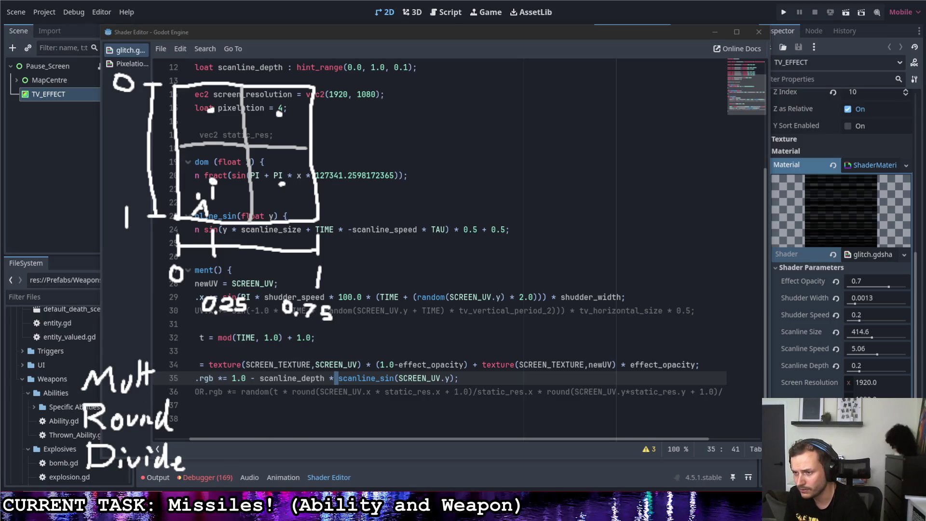
- Add question marks after Mult, Round and Divide, plus an arrowhead on the curved bracket
mouse_move(191, 355)
left_mouse_down()
mouse_move(212, 364)
mouse_move(204, 375)
left_mouse_up()
left_click(203, 386)
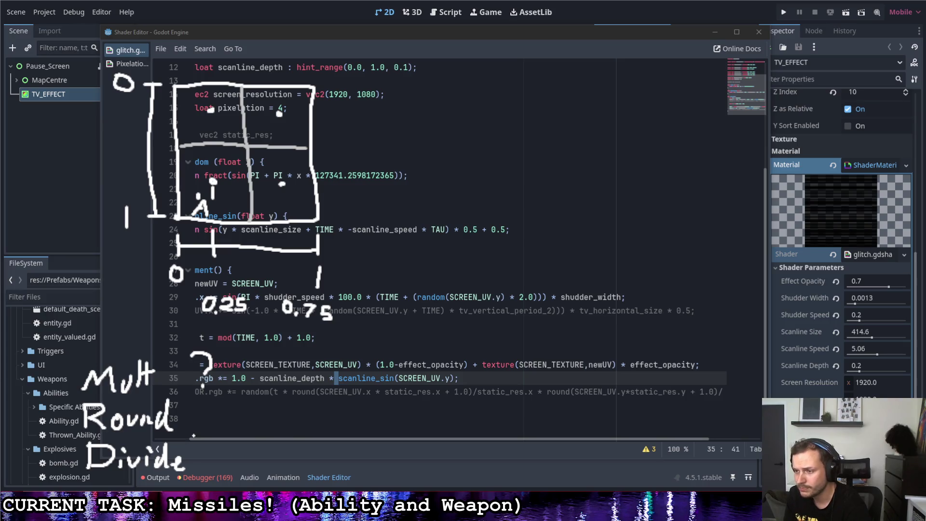
mouse_move(192, 409)
left_mouse_down()
mouse_move(206, 418)
mouse_move(204, 470)
mouse_move(241, 445)
mouse_move(223, 370)
mouse_move(236, 386)
left_mouse_up()
left_click(206, 435)
left_click(207, 480)
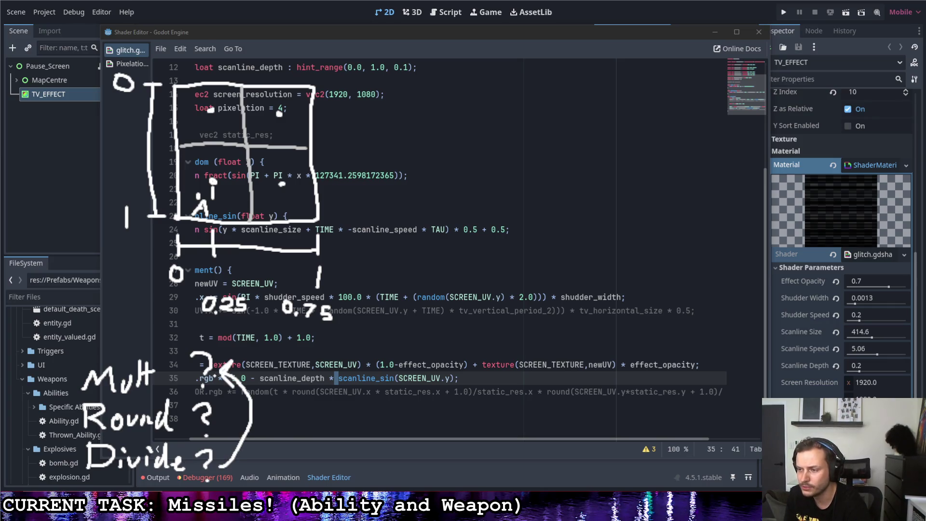
left_click_drag(225, 454, 221, 467)
left_click_drag(220, 468, 230, 476)
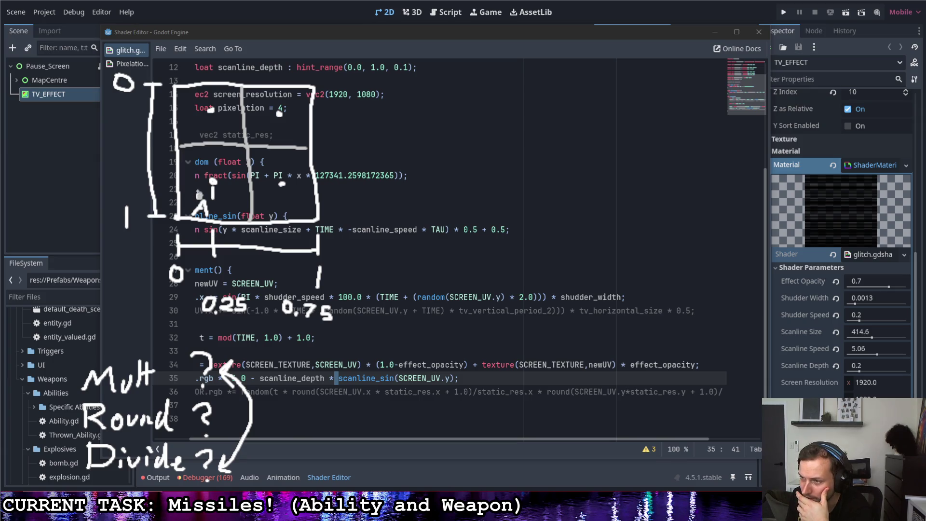
- Mark the sample point in the UV square with a question mark, redrawing it once
left_click_drag(196, 178, 200, 191)
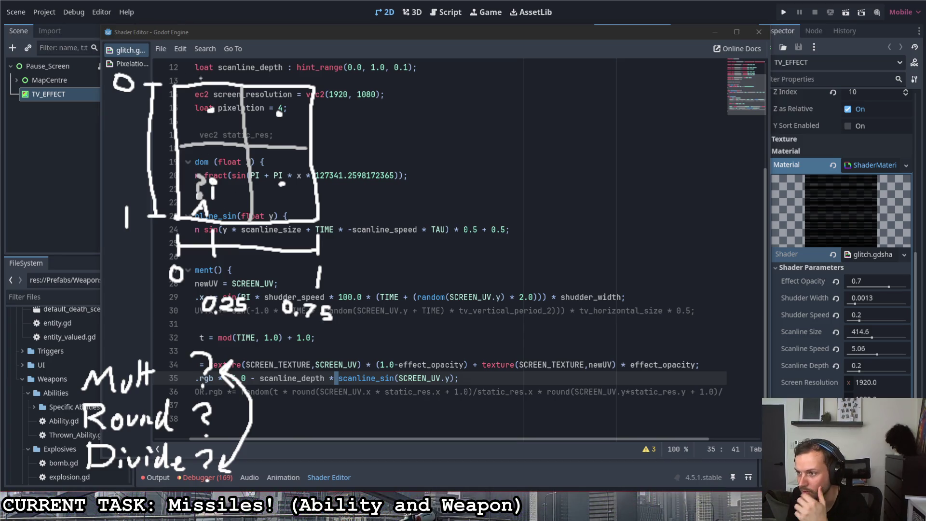
key("ctrl+z")
mouse_move(198, 190)
left_mouse_down()
mouse_move(192, 178)
mouse_move(207, 163)
mouse_move(198, 179)
left_mouse_up()
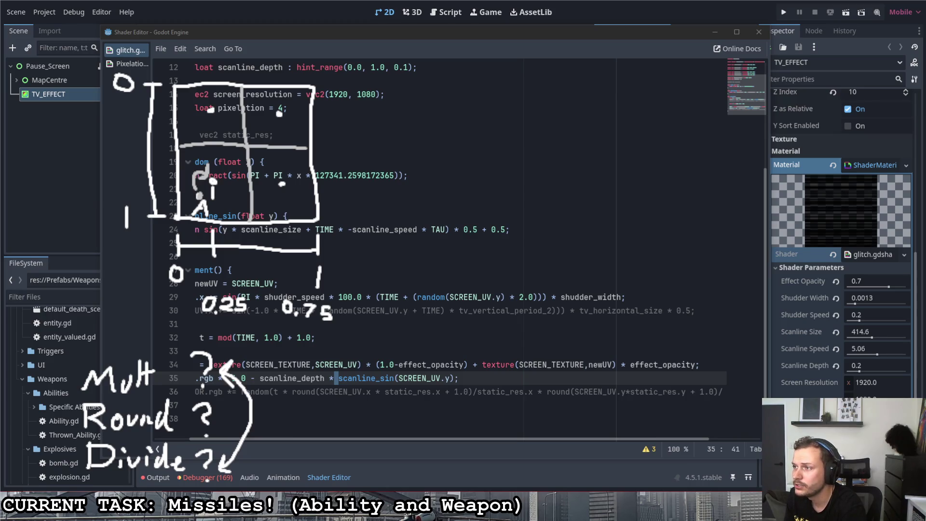
mouse_move(453, 32)
left_mouse_down()
mouse_move(451, 46)
mouse_move(452, 31)
mouse_move(493, 50)
left_mouse_up()
left_click(461, 49)
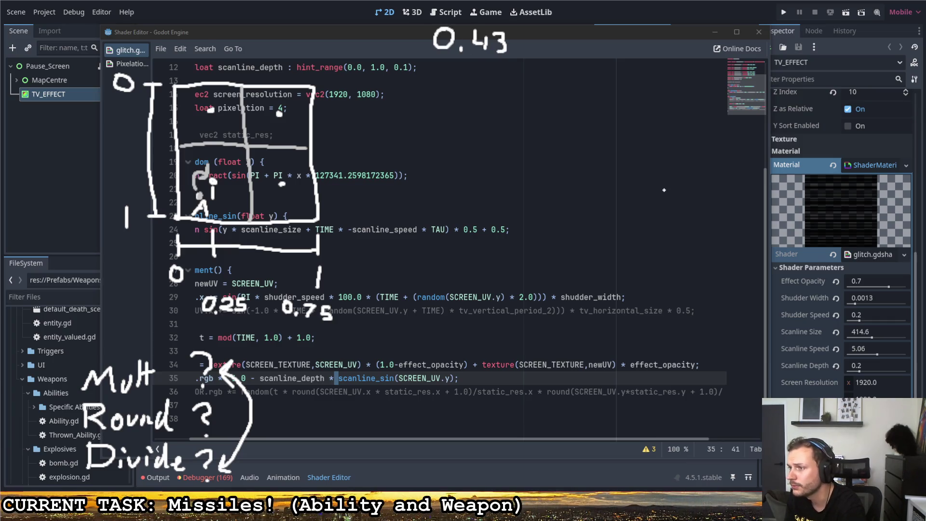
left_click_drag(558, 38, 571, 58)
left_click_drag(573, 39, 558, 60)
left_click_drag(607, 27, 599, 58)
left_click_drag(630, 33, 627, 54)
left_click_drag(639, 42, 645, 31)
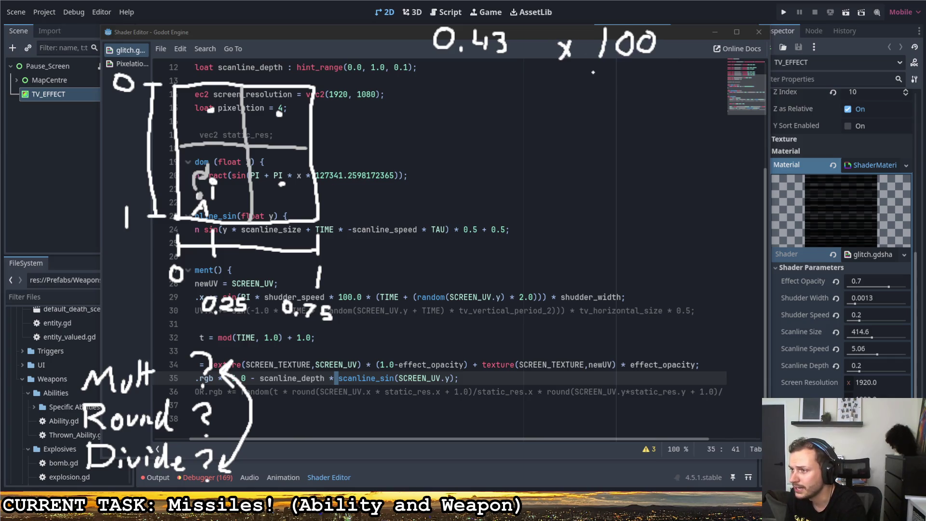
mouse_move(501, 76)
left_mouse_down()
mouse_move(514, 99)
mouse_move(548, 95)
mouse_move(530, 103)
left_mouse_up()
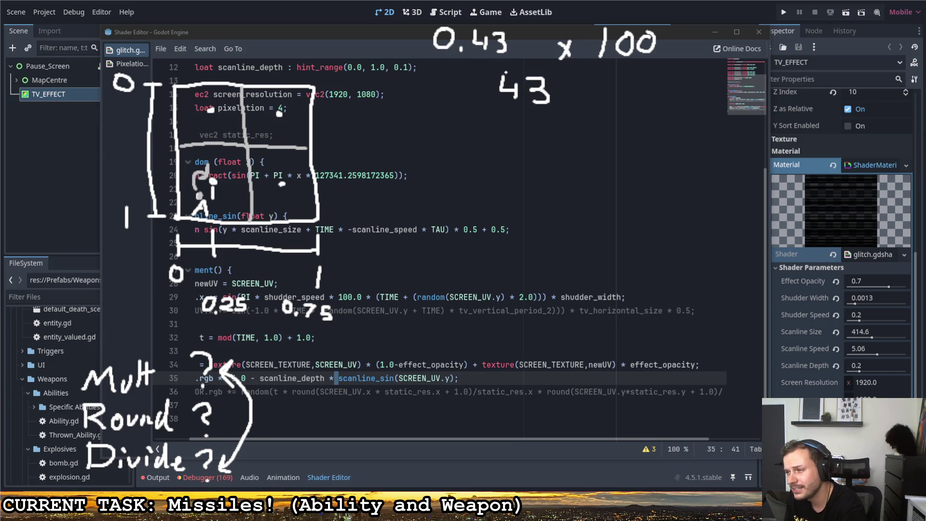
mouse_move(463, 137)
left_mouse_down()
mouse_move(482, 140)
mouse_move(485, 161)
left_mouse_up()
left_click_drag(516, 130, 497, 161)
left_click_drag(588, 135, 591, 162)
mouse_move(635, 134)
left_mouse_down()
mouse_move(620, 135)
mouse_move(616, 163)
left_mouse_up()
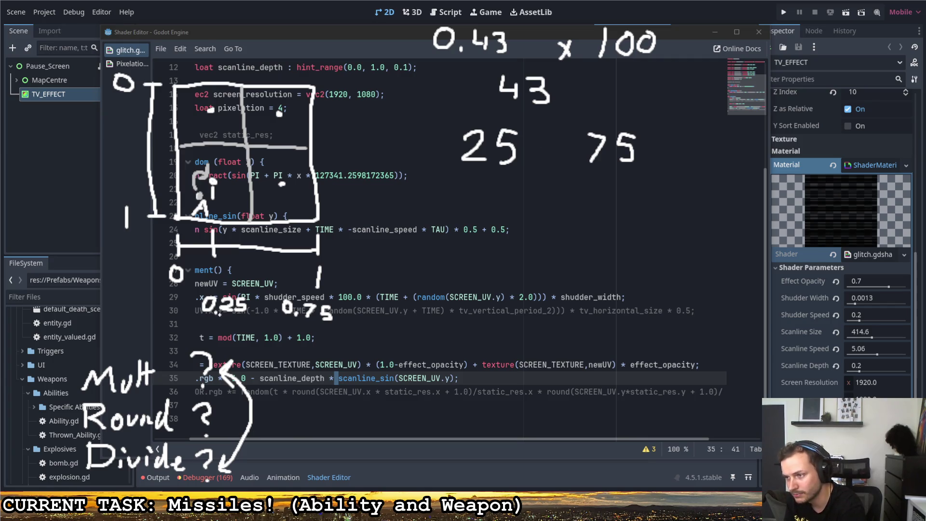
left_click_drag(205, 320, 339, 325)
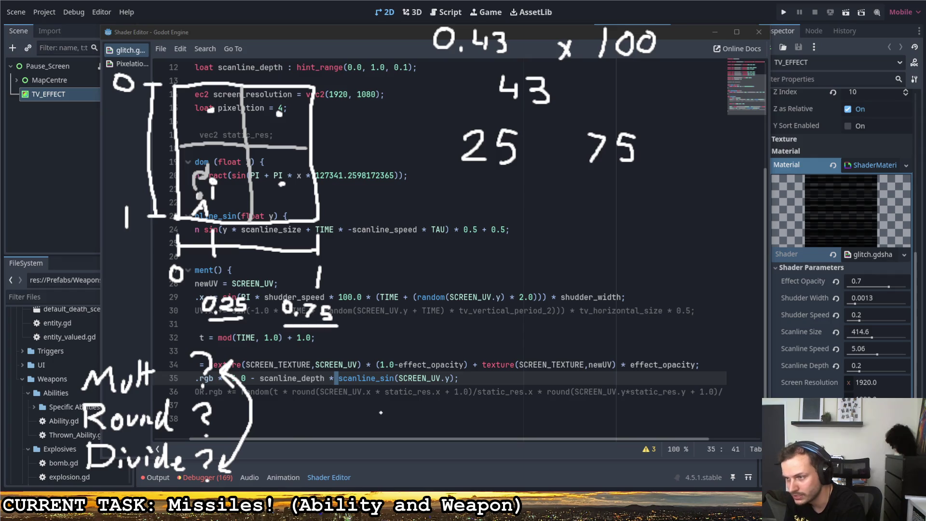
key("ctrl+z")
key("ctrl+z")
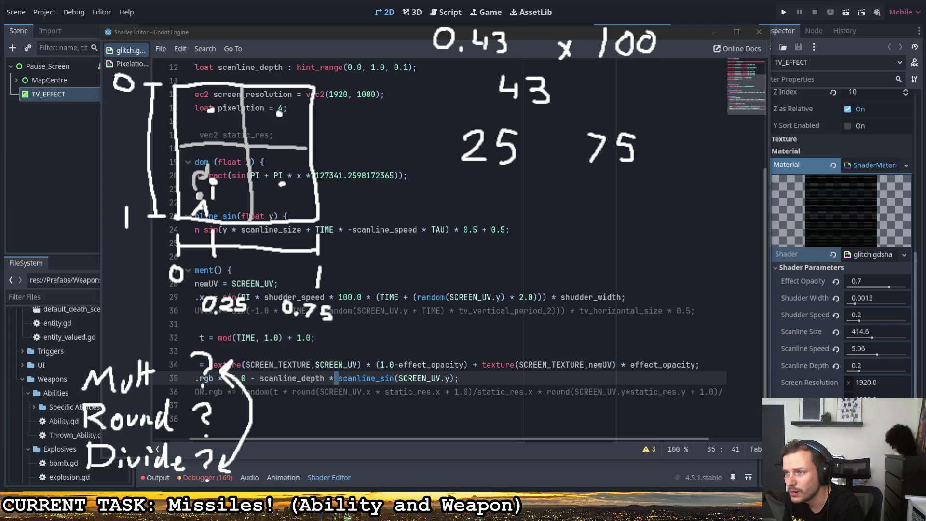
left_click_drag(684, 19, 411, 187)
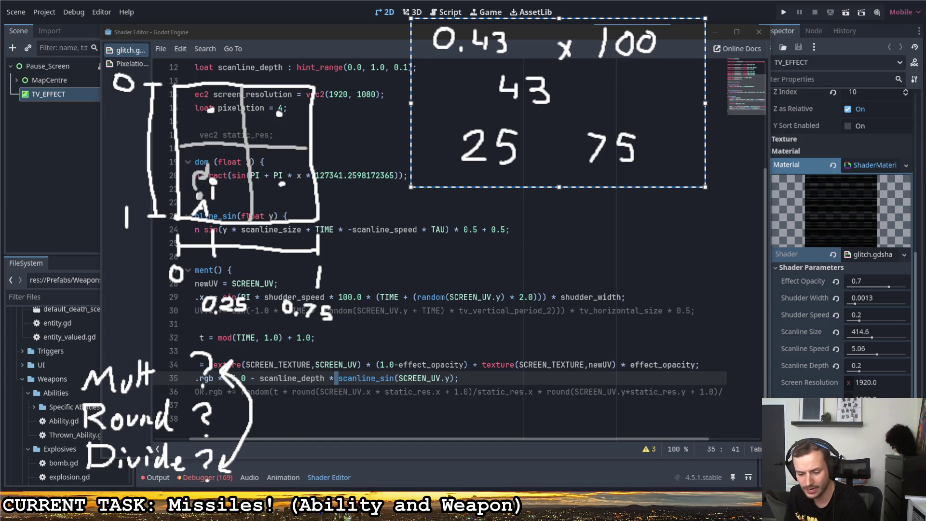
key("Delete")
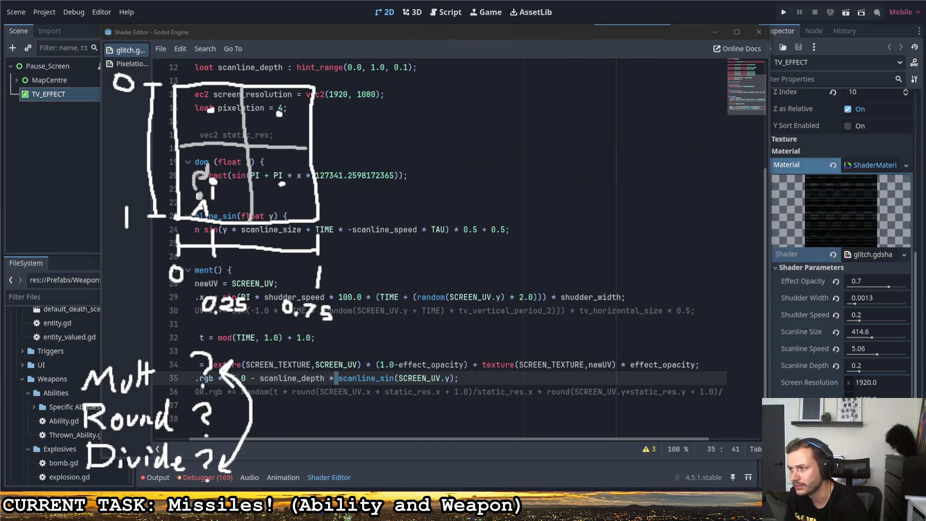
- Write 100/2 near the top with 50 + 25 beneath it
mouse_move(490, 34)
left_mouse_down()
mouse_move(490, 61)
mouse_move(517, 39)
mouse_move(576, 39)
left_mouse_up()
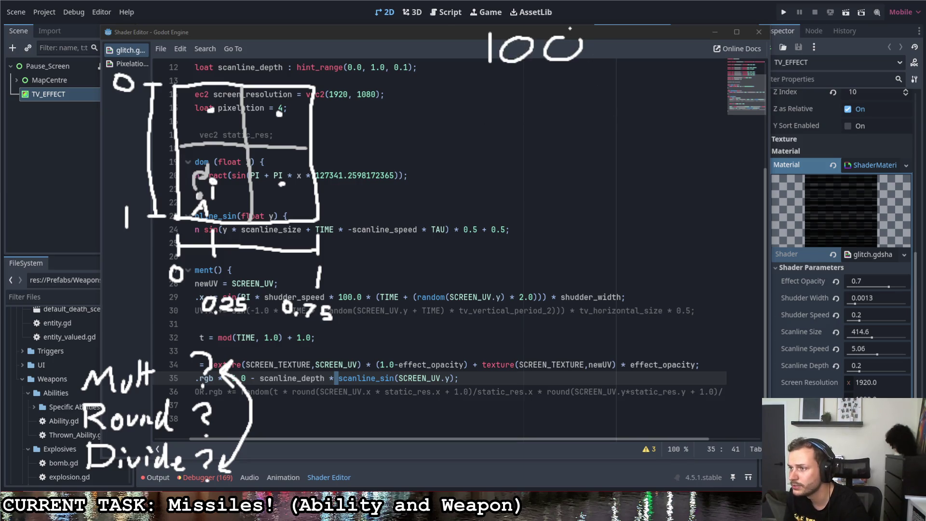
left_click_drag(557, 38, 584, 40)
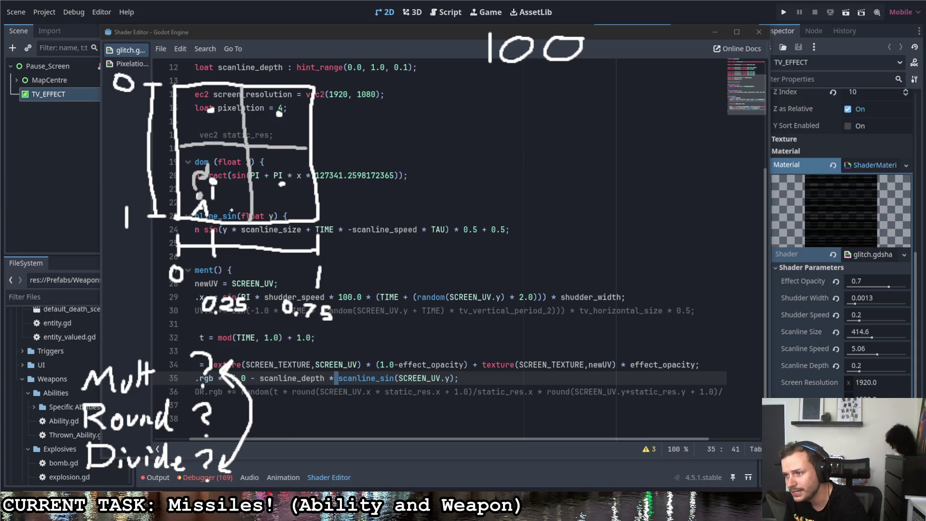
mouse_move(619, 37)
left_mouse_down()
mouse_move(577, 71)
mouse_move(632, 96)
left_mouse_up()
mouse_move(512, 131)
left_mouse_down()
mouse_move(497, 132)
mouse_move(514, 162)
mouse_move(487, 174)
left_mouse_up()
mouse_move(539, 140)
left_mouse_down()
mouse_move(523, 174)
mouse_move(540, 139)
left_mouse_up()
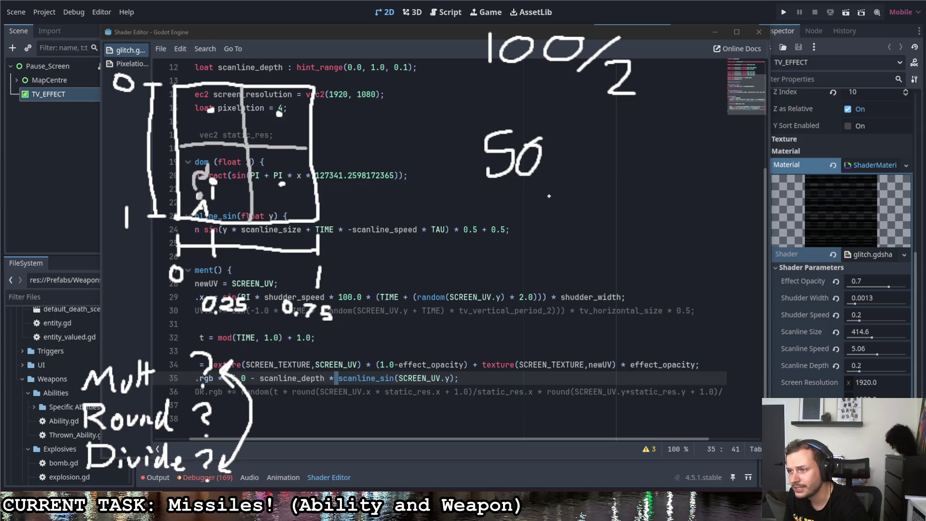
mouse_move(611, 156)
left_mouse_down()
mouse_move(611, 177)
mouse_move(622, 165)
left_mouse_up()
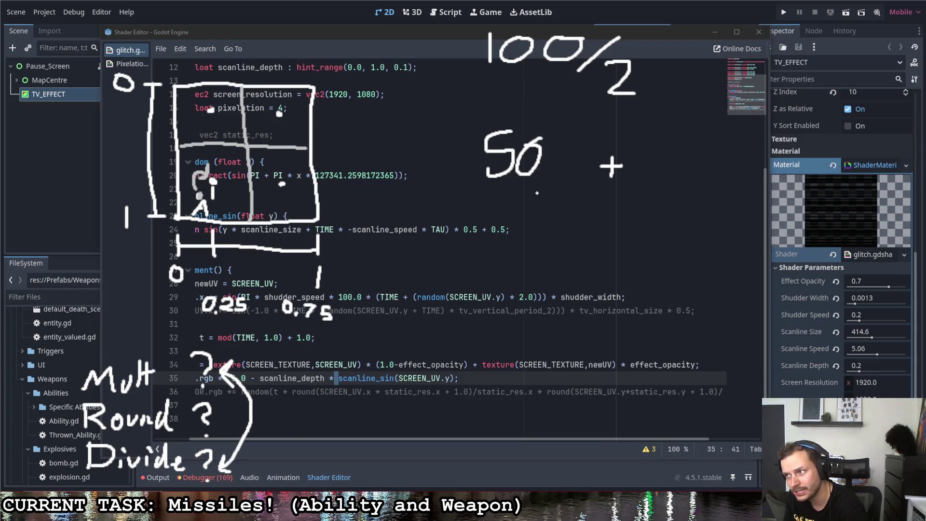
mouse_move(656, 150)
left_mouse_down()
mouse_move(690, 166)
mouse_move(677, 181)
left_mouse_up()
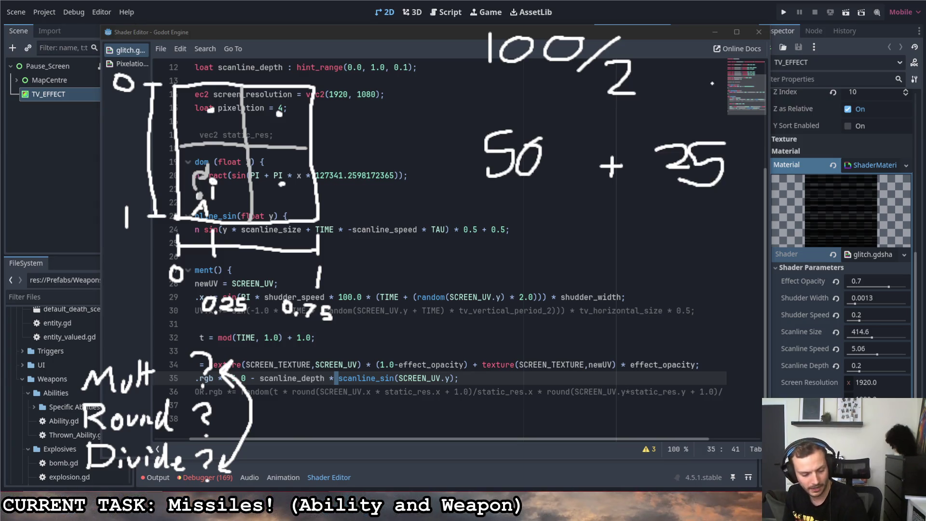
- Circle the 100/2 expression and add ÷4 after it
mouse_move(666, 22)
left_mouse_down()
mouse_move(485, 36)
mouse_move(663, 94)
mouse_move(627, 21)
left_mouse_up()
left_click(697, 45)
left_click_drag(681, 66, 719, 64)
left_click(690, 85)
mouse_move(768, 47)
left_mouse_down()
mouse_move(762, 71)
mouse_move(791, 72)
left_mouse_up()
left_click_drag(791, 58, 781, 111)
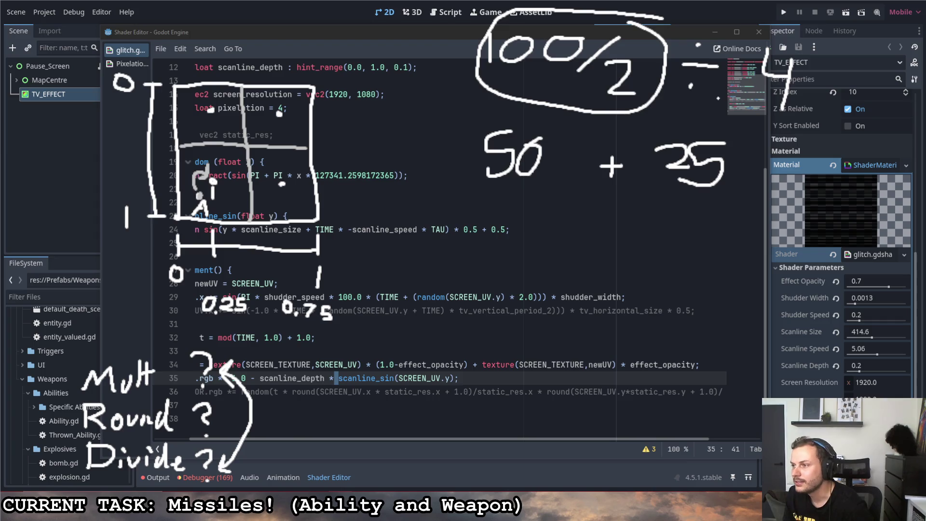
- Draw arrows from 100/2 to the 4 and from the 4 to 25, then undo them
left_click_drag(665, 112, 767, 114)
key("ctrl+z")
left_click_drag(680, 104, 662, 110)
left_click_drag(662, 109, 664, 124)
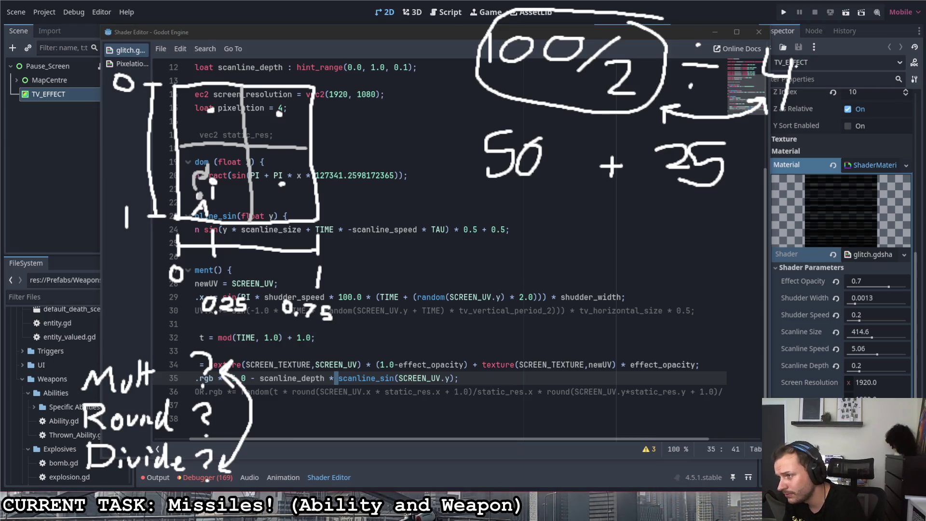
left_click_drag(773, 122, 728, 164)
mouse_move(732, 139)
left_mouse_down()
mouse_move(729, 164)
mouse_move(749, 164)
left_mouse_up()
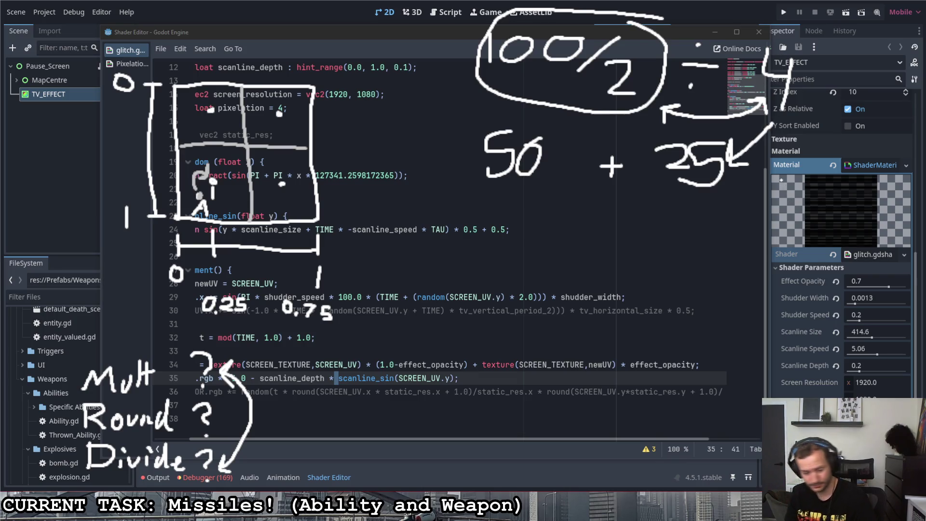
key("ctrl+z")
key("ctrl+z")
key("ctrl+z")
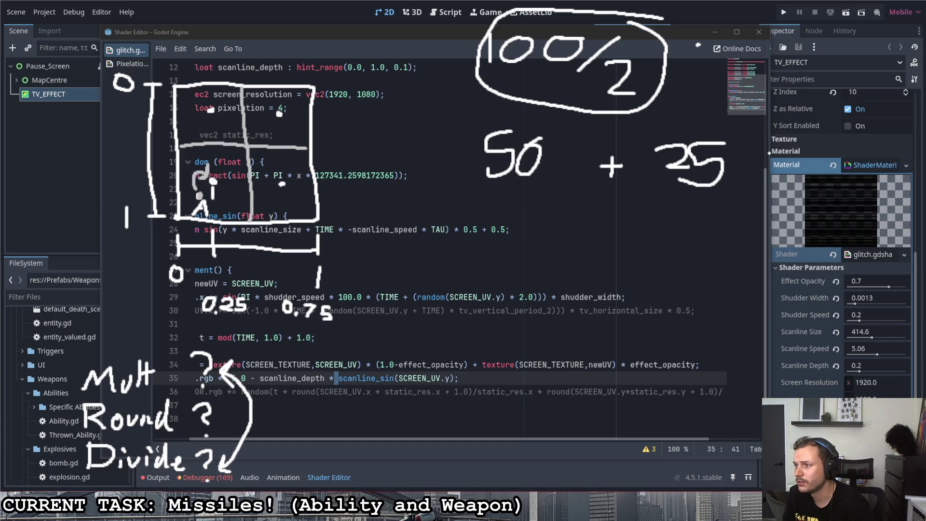
- Remove the circle, arrow 100/2 to 50 and 100/4 to 25, and total 75
key("ctrl+z")
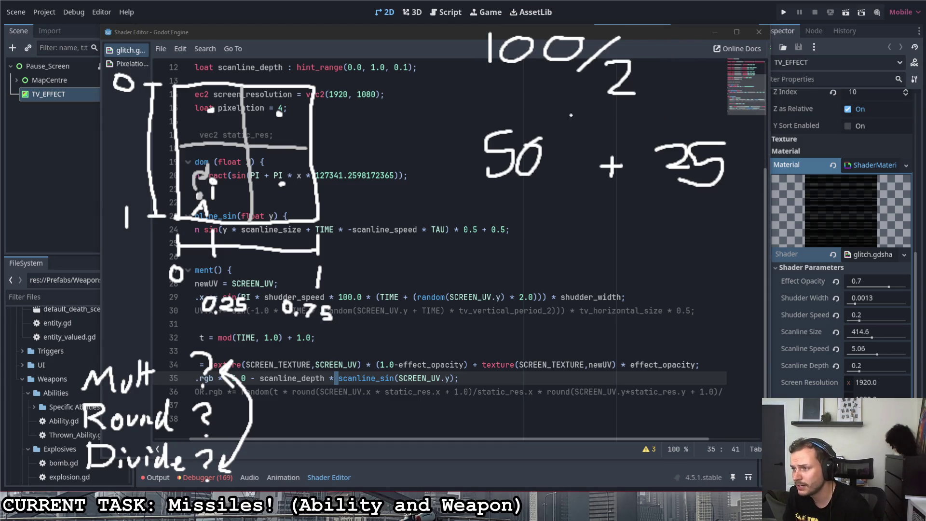
left_click_drag(529, 87, 523, 121)
left_click_drag(511, 99, 522, 121)
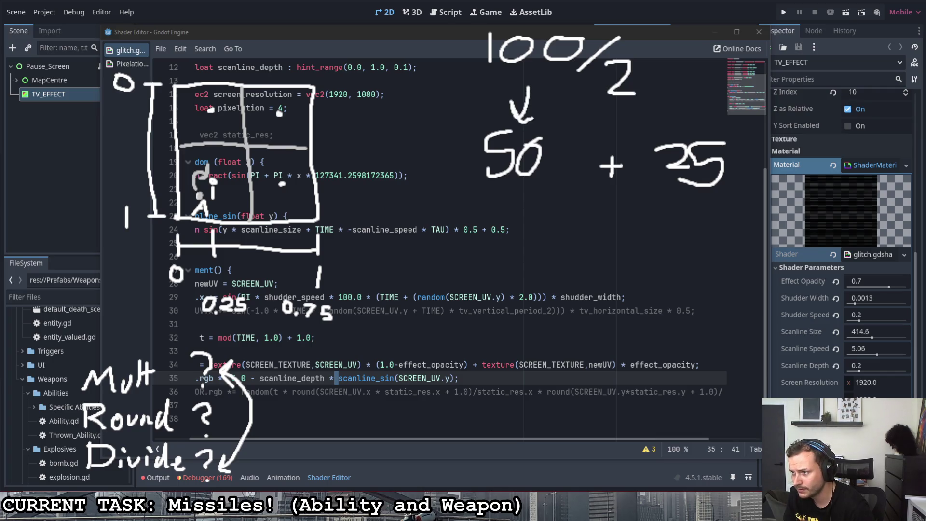
mouse_move(703, 34)
left_mouse_down()
mouse_move(702, 54)
mouse_move(736, 35)
left_mouse_up()
left_click_drag(731, 65, 763, 35)
mouse_move(764, 48)
left_mouse_down()
mouse_move(759, 58)
mouse_move(777, 65)
left_mouse_up()
mouse_move(774, 54)
left_mouse_down()
mouse_move(773, 77)
mouse_move(732, 124)
left_mouse_up()
left_click_drag(729, 103, 749, 122)
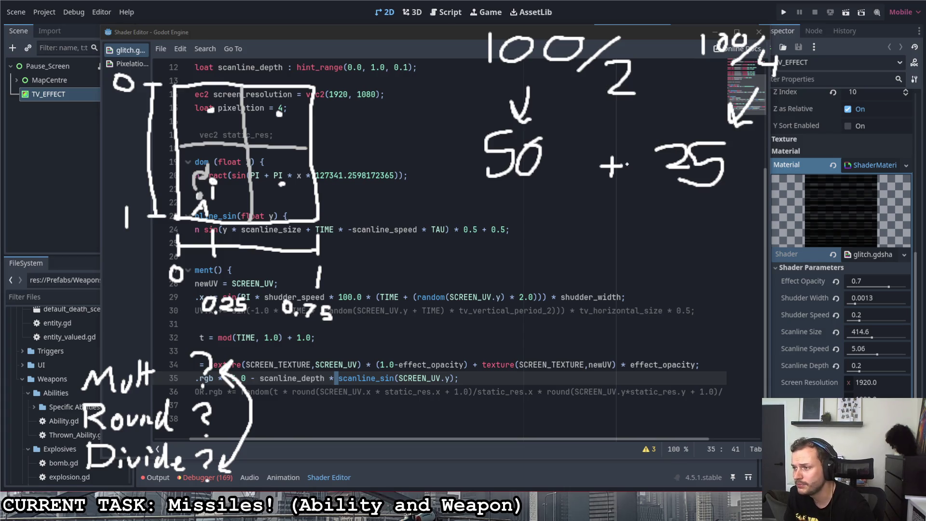
mouse_move(525, 243)
left_mouse_down()
mouse_move(547, 243)
mouse_move(535, 276)
left_mouse_up()
left_click_drag(600, 242, 569, 281)
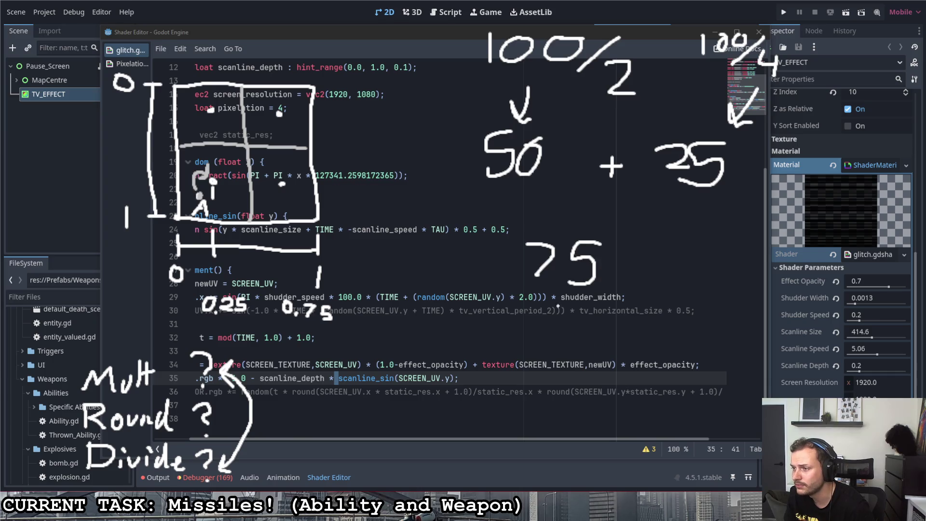
- Write the sum 0/2 + 100/4 over the lower code lines
left_click_drag(456, 342, 482, 376)
left_click_drag(495, 362, 564, 411)
left_click_drag(556, 405, 574, 401)
mouse_move(641, 370)
left_mouse_down()
mouse_move(637, 395)
mouse_move(661, 377)
mouse_move(689, 376)
left_mouse_up()
left_click_drag(675, 409, 708, 372)
left_click_drag(699, 393, 718, 407)
left_click_drag(715, 400, 711, 436)
- Write 0 + 25 = 25 beneath it, then select and erase these lower sums
left_click_drag(609, 455, 661, 475)
left_click_drag(653, 451, 668, 450)
mouse_move(532, 483)
left_mouse_down()
mouse_move(559, 506)
mouse_move(598, 514)
left_mouse_up()
left_click_drag(580, 483, 595, 482)
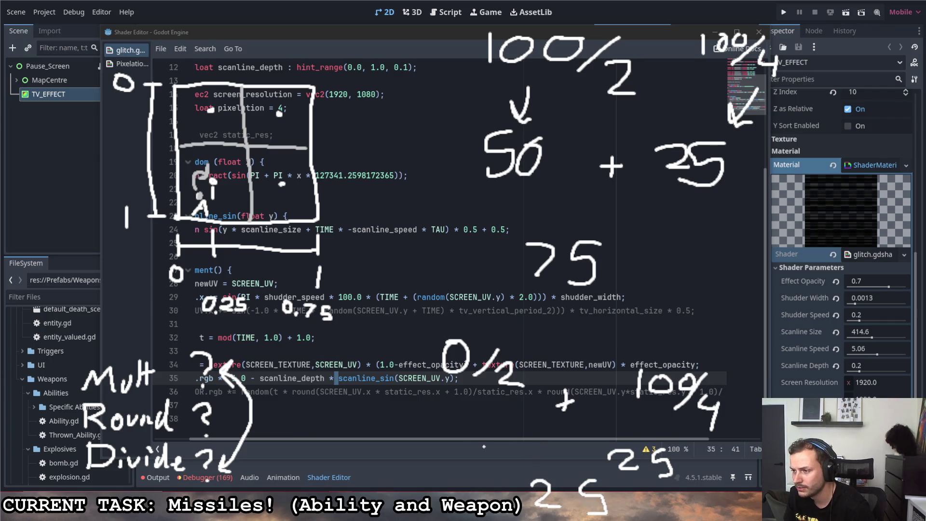
left_click_drag(478, 440, 476, 441)
left_click_drag(563, 440, 562, 461)
left_click_drag(551, 453, 574, 452)
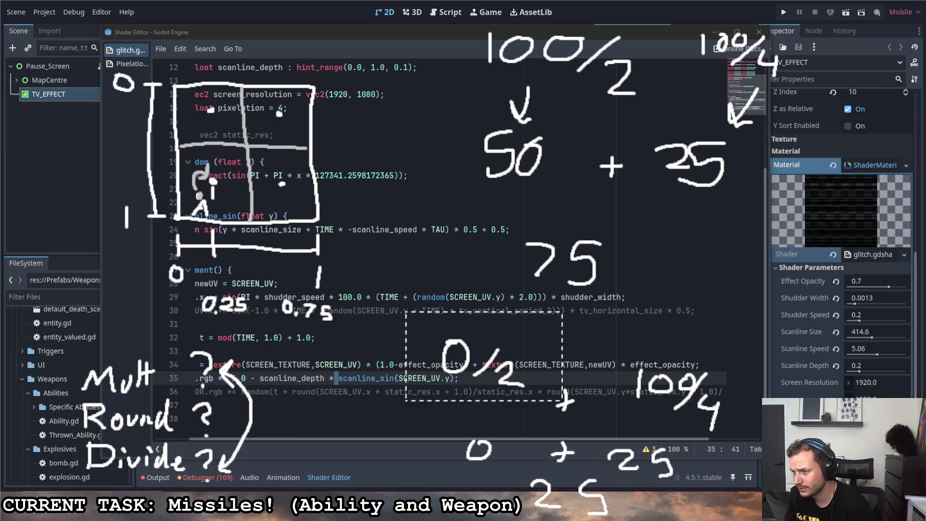
left_click_drag(406, 520, 745, 311)
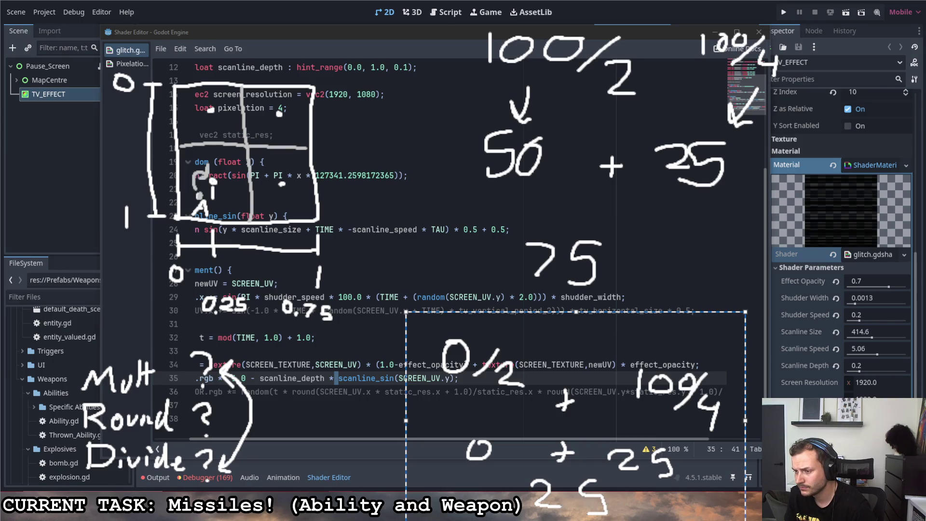
key("Delete")
- Shrink the 100/2 and 75 sums and tuck them into the top-right corner
mouse_move(443, 6)
left_mouse_down()
mouse_move(907, 261)
mouse_move(788, 340)
left_mouse_up()
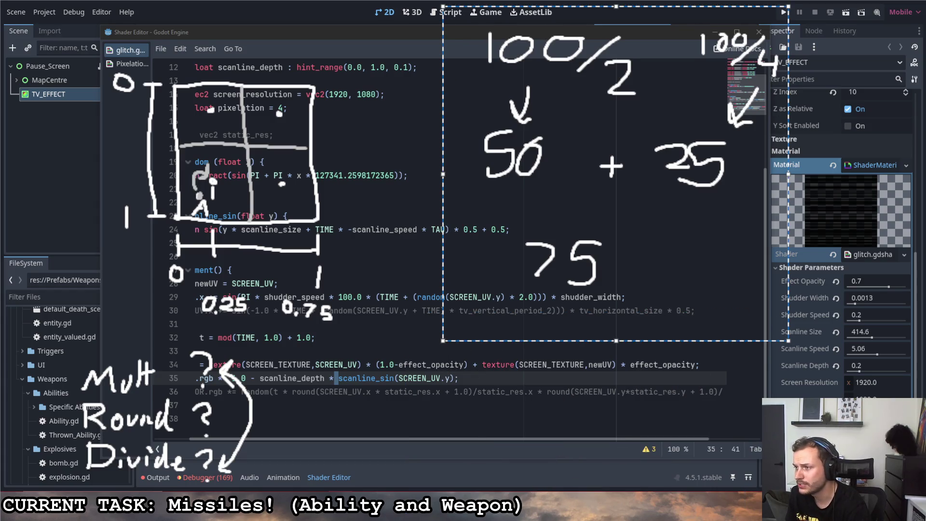
left_click_drag(443, 340, 580, 209)
mouse_move(675, 121)
left_mouse_down()
mouse_move(765, 129)
mouse_move(811, 118)
left_mouse_up()
left_click_drag(717, 209, 762, 160)
left_click_drag(844, 80, 829, 89)
key("Escape")
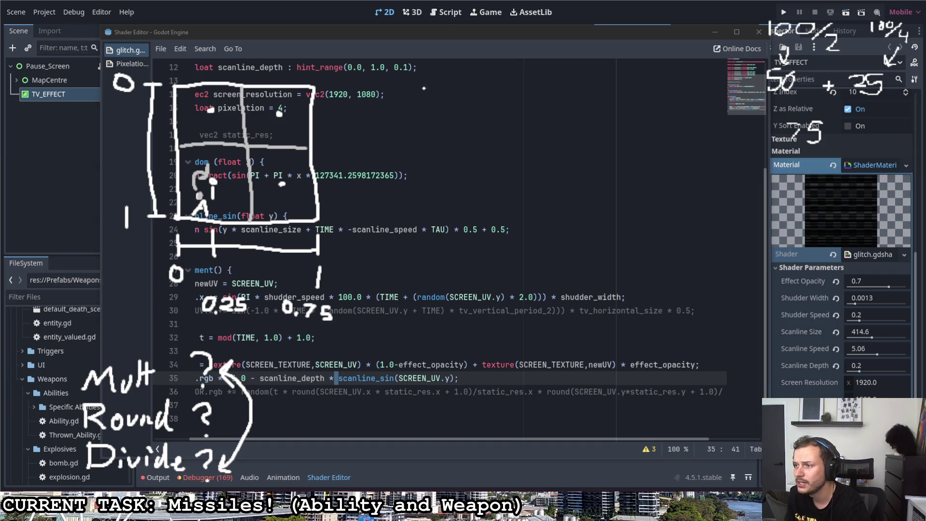
- Write '0 1 × 2' at the top
mouse_move(409, 41)
left_mouse_down()
mouse_move(432, 62)
mouse_move(452, 62)
left_mouse_up()
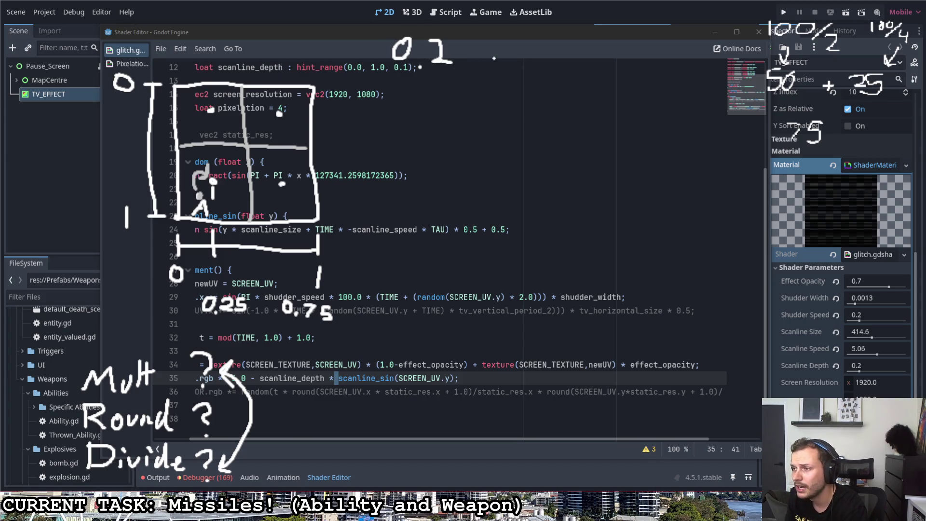
left_click_drag(482, 42, 498, 62)
mouse_move(501, 43)
left_mouse_down()
mouse_move(481, 63)
mouse_move(527, 43)
mouse_move(546, 68)
left_mouse_up()
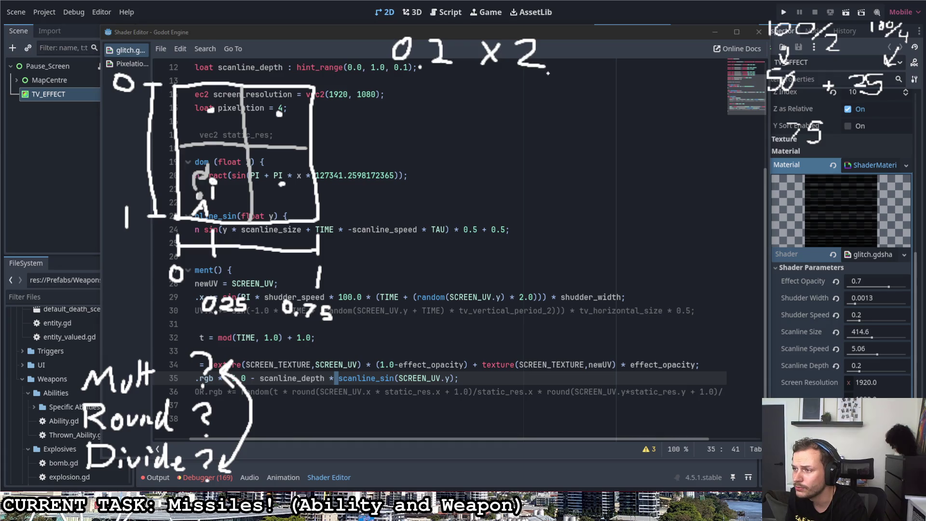
- Write '0 -> 1 -> 0 -> 2' right of the code and begin a '0, 1' list below
mouse_move(382, 117)
left_mouse_down()
mouse_move(371, 128)
mouse_move(385, 118)
mouse_move(412, 130)
left_mouse_up()
mouse_move(414, 125)
left_mouse_down()
mouse_move(420, 141)
mouse_move(503, 130)
left_mouse_up()
mouse_move(498, 115)
left_mouse_down()
mouse_move(518, 125)
mouse_move(502, 149)
left_mouse_up()
mouse_move(565, 115)
left_mouse_down()
mouse_move(556, 125)
mouse_move(565, 114)
left_mouse_up()
left_click_drag(622, 116, 654, 139)
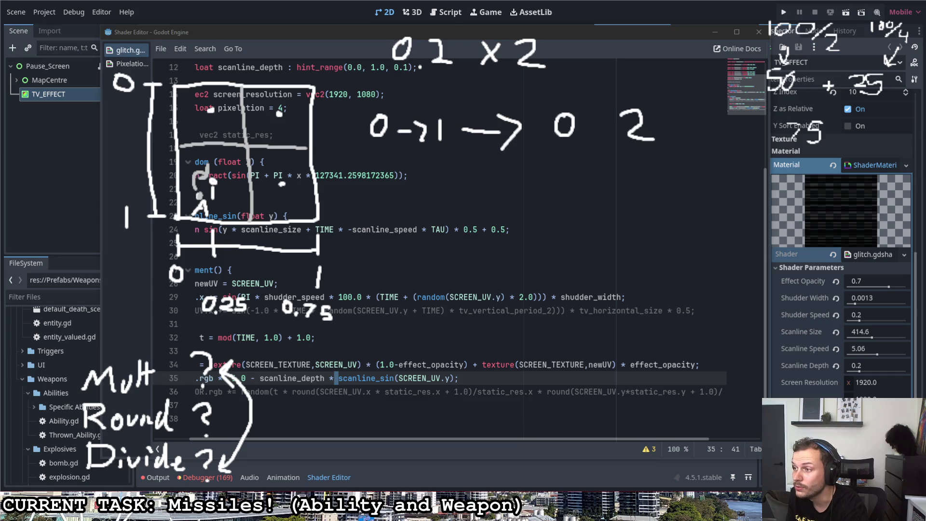
left_click_drag(583, 128, 601, 128)
left_click_drag(600, 120, 609, 136)
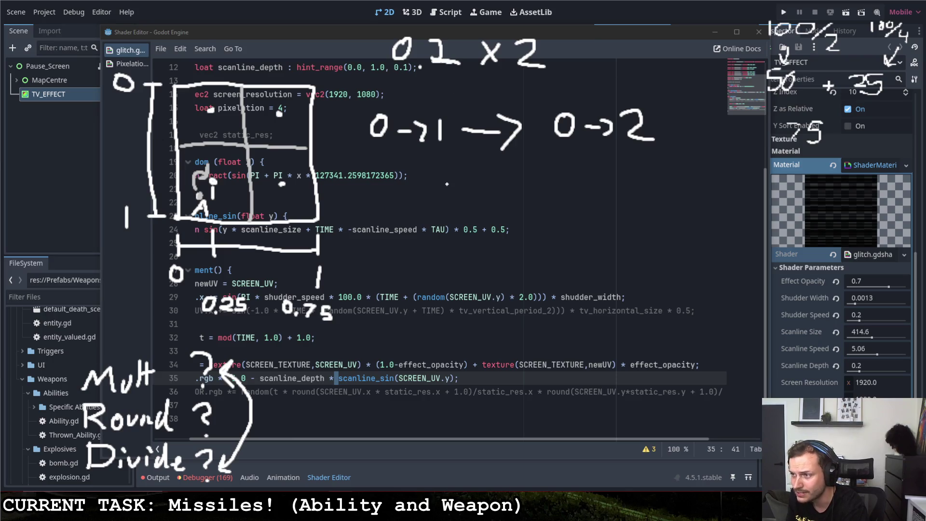
mouse_move(423, 190)
left_mouse_down()
mouse_move(413, 204)
mouse_move(426, 186)
mouse_move(448, 229)
left_mouse_up()
- Complete the list as 0, 1, 2, underline it, and cross out the 0
left_click_drag(504, 188, 504, 220)
left_click_drag(526, 219, 515, 235)
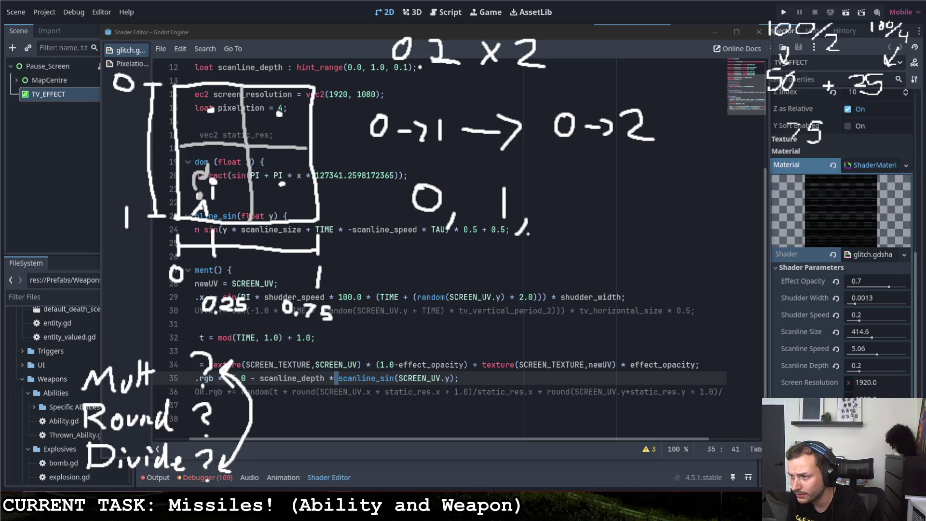
left_click_drag(580, 197, 623, 222)
left_click_drag(400, 248, 649, 236)
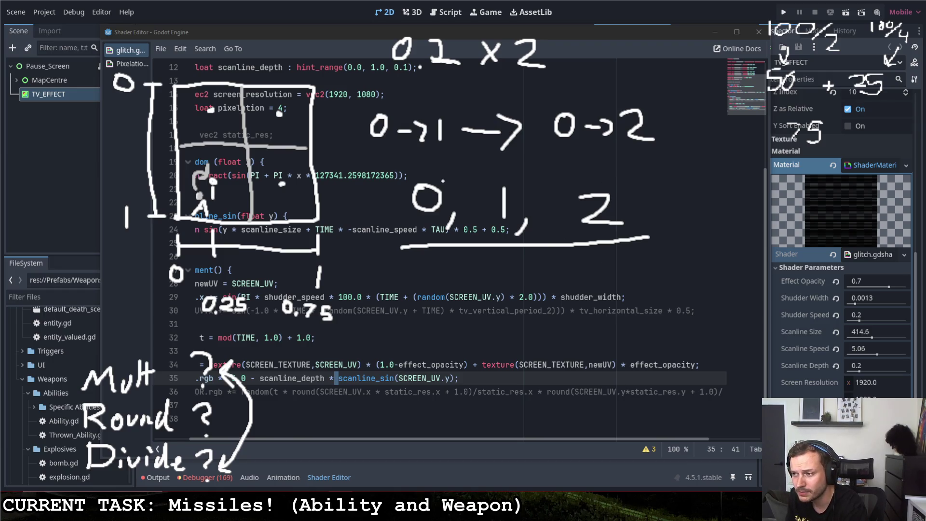
left_click_drag(438, 182, 399, 222)
left_click_drag(401, 183, 464, 224)
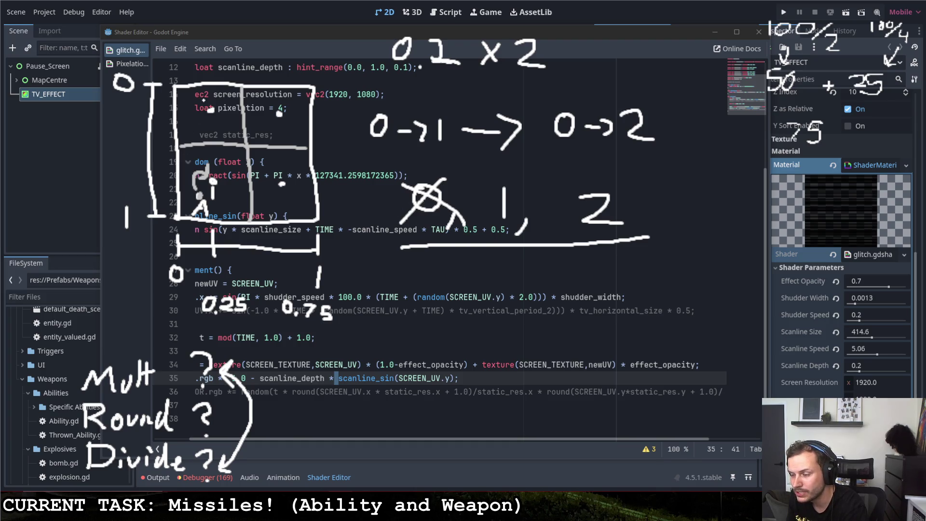
- Draw two vertical dividers in the UV grid, then undo them and the cross
left_click_drag(202, 87, 207, 203)
left_click_drag(281, 89, 284, 209)
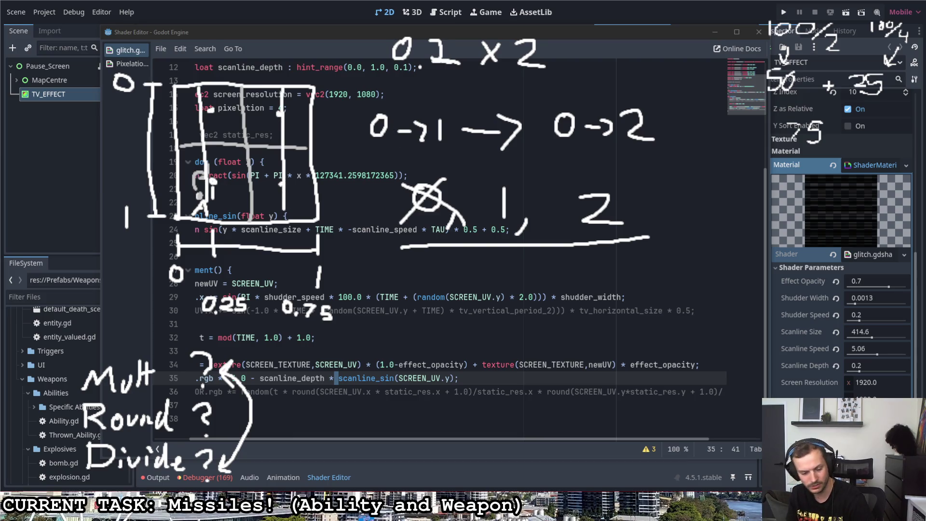
key("ctrl+z")
key("ctrl+z")
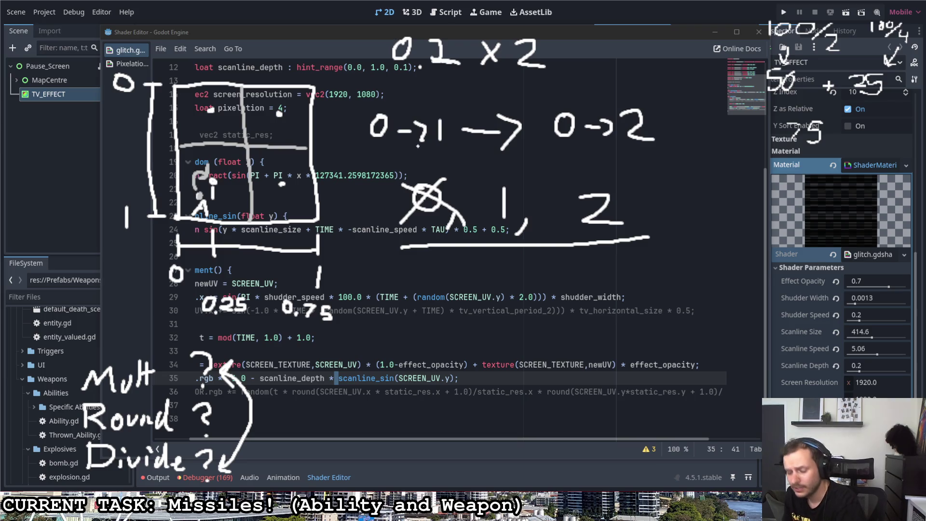
key("ctrl+z")
key("ctrl+z")
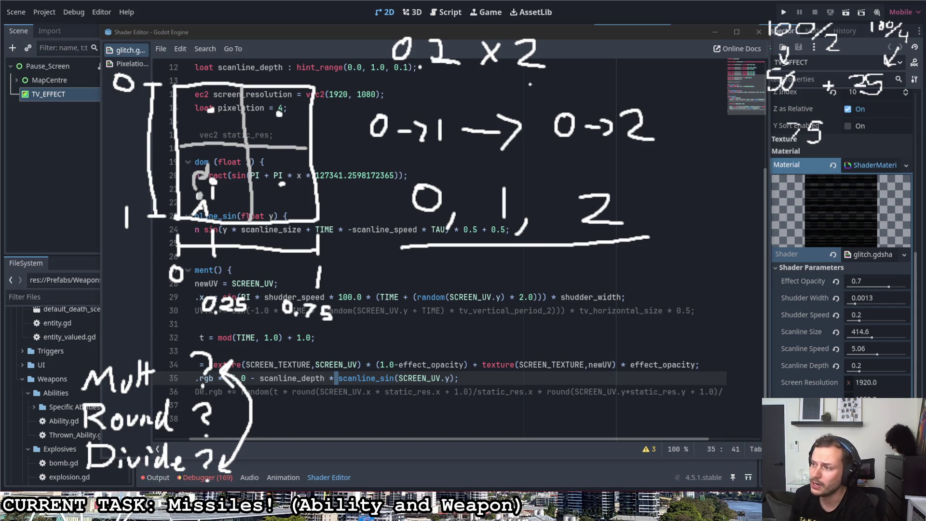
- Slash beside the 0 -> 2 note and underline the 1, 2 values, then undo
left_click_drag(629, 168, 714, 75)
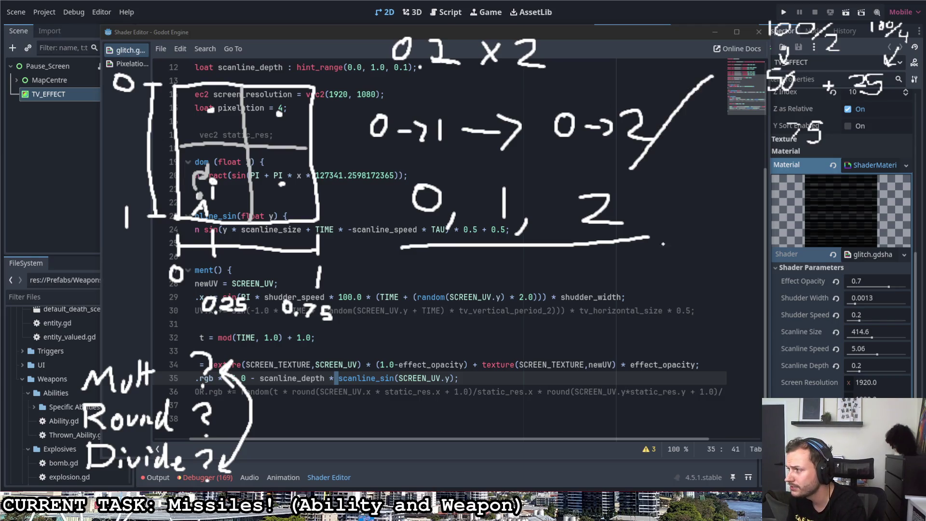
left_click_drag(490, 234, 631, 225)
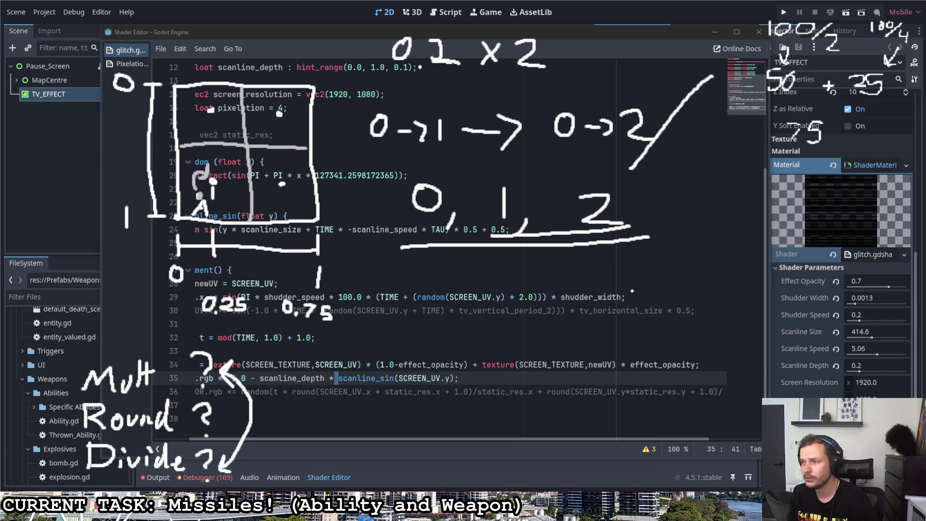
key("ctrl+z")
key("ctrl+z")
key("ctrl+z")
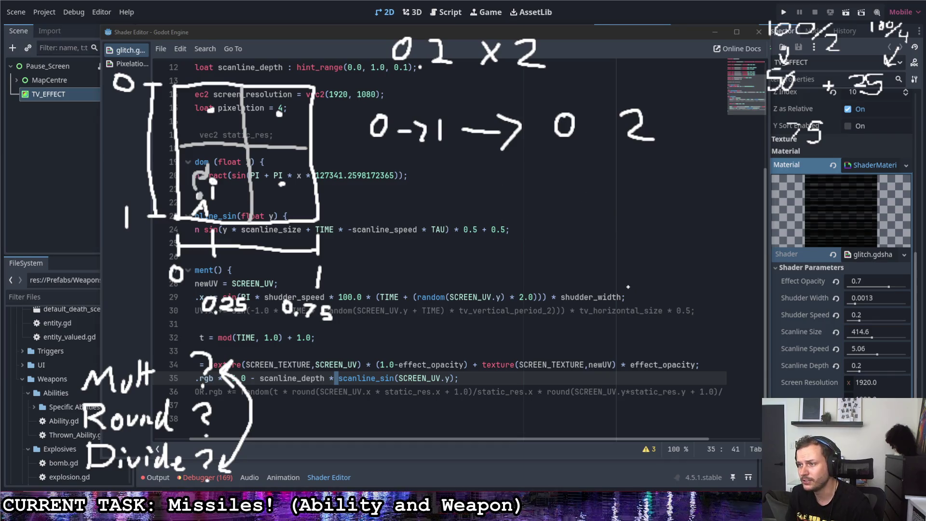
- Undo the range notes, write 0.2 at the top, and underline Round
key("ctrl+z")
key("ctrl+z")
key("ctrl+z")
key("ctrl+z")
key("ctrl+z")
key("ctrl+z")
mouse_move(418, 29)
left_mouse_down()
mouse_move(407, 29)
mouse_move(477, 62)
left_mouse_up()
left_click(436, 55)
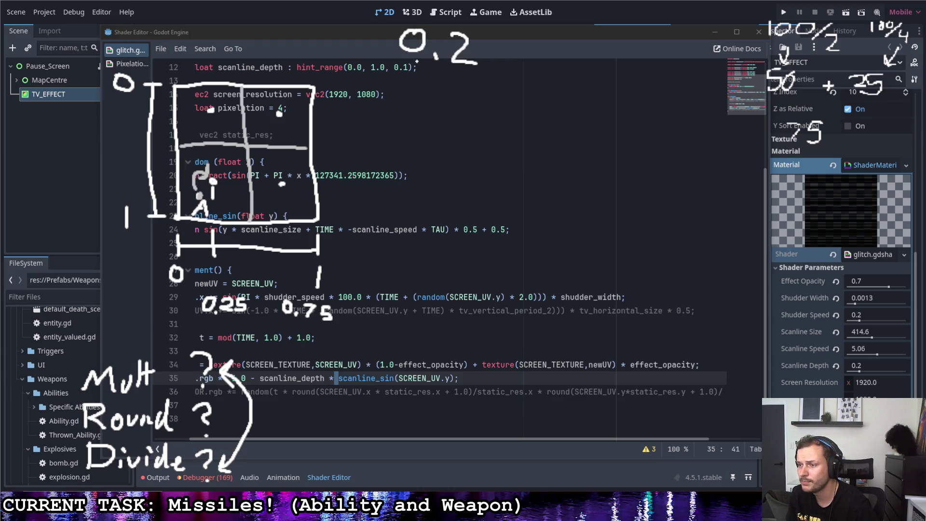
left_click_drag(93, 433, 175, 434)
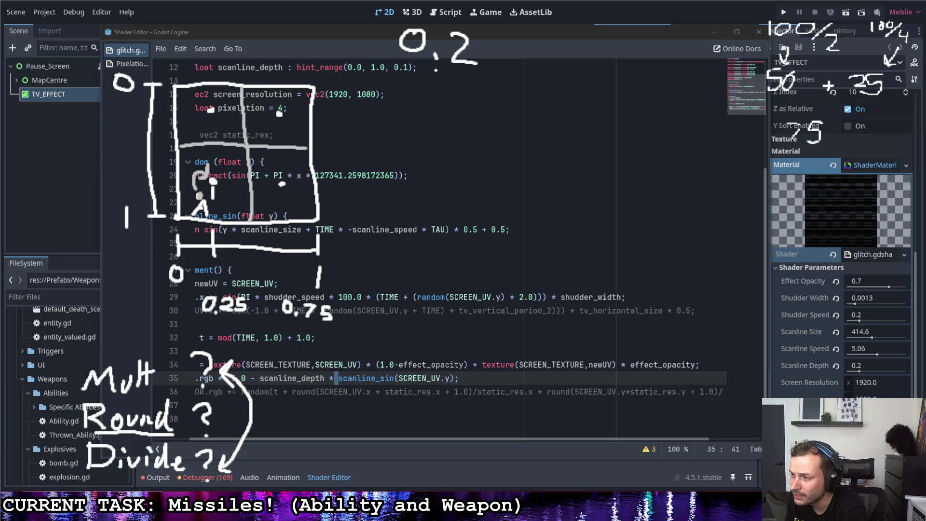
- Work the first example below 0.2: × 2 gives 0.4, int gives 0
mouse_move(394, 85)
left_mouse_down()
mouse_move(444, 98)
mouse_move(403, 116)
mouse_move(454, 126)
left_mouse_up()
left_click(420, 131)
left_click_drag(450, 121, 453, 139)
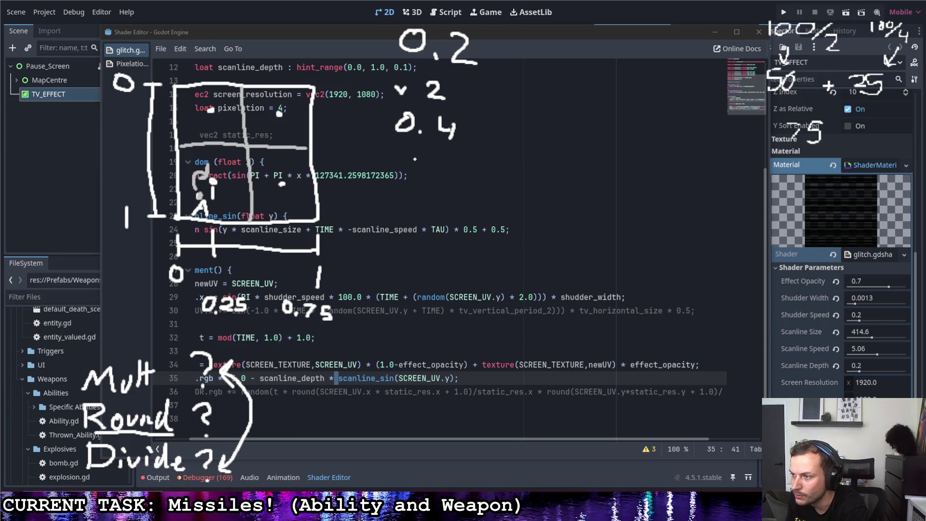
mouse_move(401, 152)
left_mouse_down()
mouse_move(403, 166)
mouse_move(423, 159)
mouse_move(433, 166)
left_mouse_up()
mouse_move(439, 152)
left_mouse_down()
mouse_move(441, 169)
mouse_move(449, 160)
left_mouse_up()
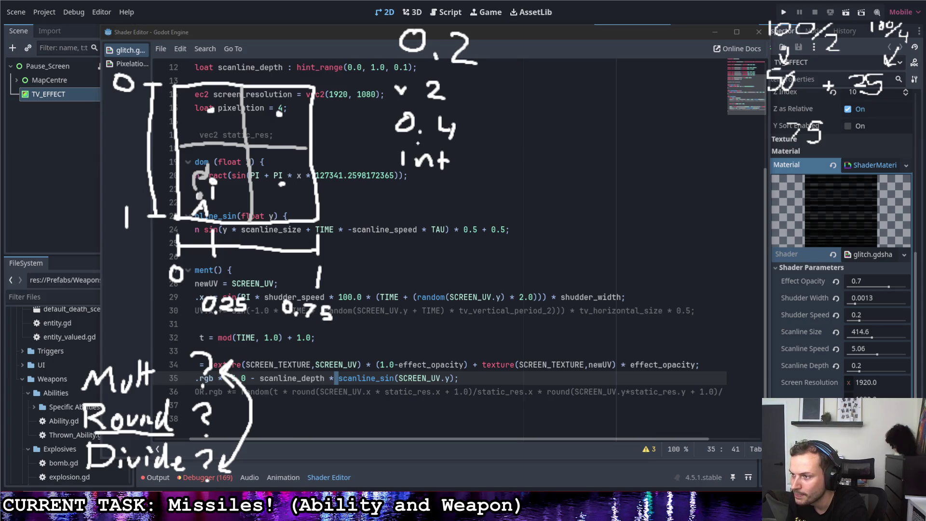
left_click_drag(473, 120, 430, 139)
key("ctrl+z")
mouse_move(429, 195)
left_mouse_down()
mouse_move(433, 208)
mouse_move(427, 193)
left_mouse_up()
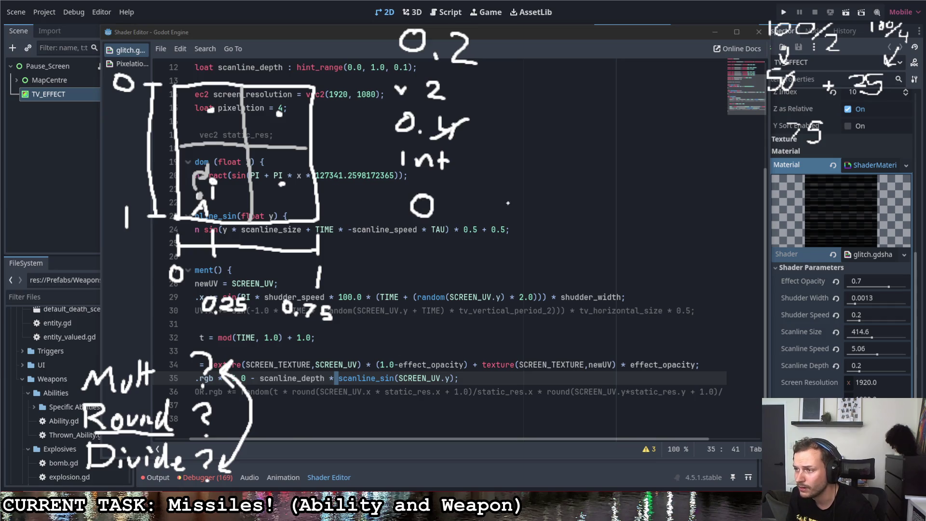
- Write the second example: 0.6 × 2 gives 1.2, int gives 1
left_click_drag(561, 32, 592, 49)
left_click_drag(554, 76, 570, 93)
mouse_move(569, 77)
left_mouse_down()
mouse_move(554, 93)
mouse_move(597, 81)
mouse_move(604, 93)
left_mouse_up()
mouse_move(550, 105)
left_mouse_down()
mouse_move(549, 129)
mouse_move(608, 128)
left_mouse_up()
left_click(573, 126)
mouse_move(559, 149)
left_mouse_down()
mouse_move(559, 164)
mouse_move(569, 155)
mouse_move(580, 165)
left_mouse_up()
left_click(559, 139)
left_click_drag(585, 145, 589, 168)
left_click_drag(578, 156, 596, 155)
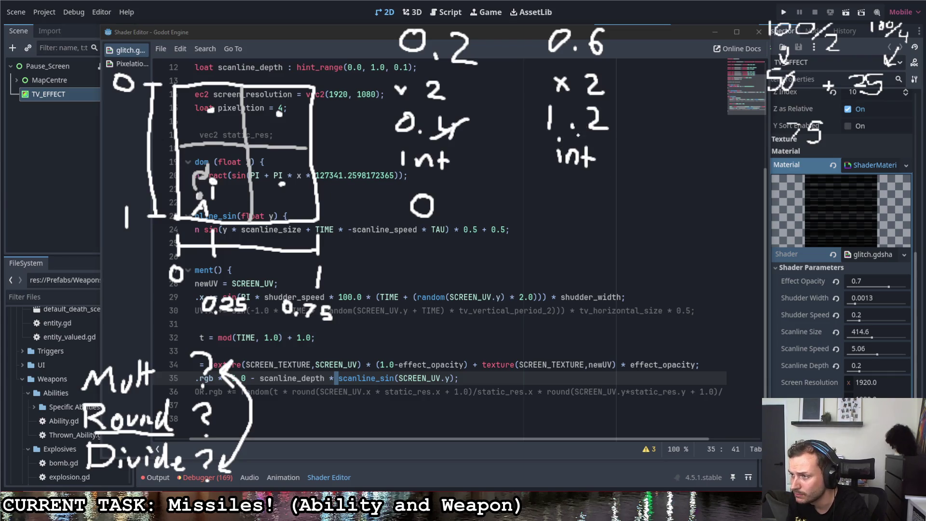
mouse_move(557, 199)
left_mouse_down()
mouse_move(575, 195)
mouse_move(572, 218)
left_mouse_up()
left_click_drag(560, 218, 583, 218)
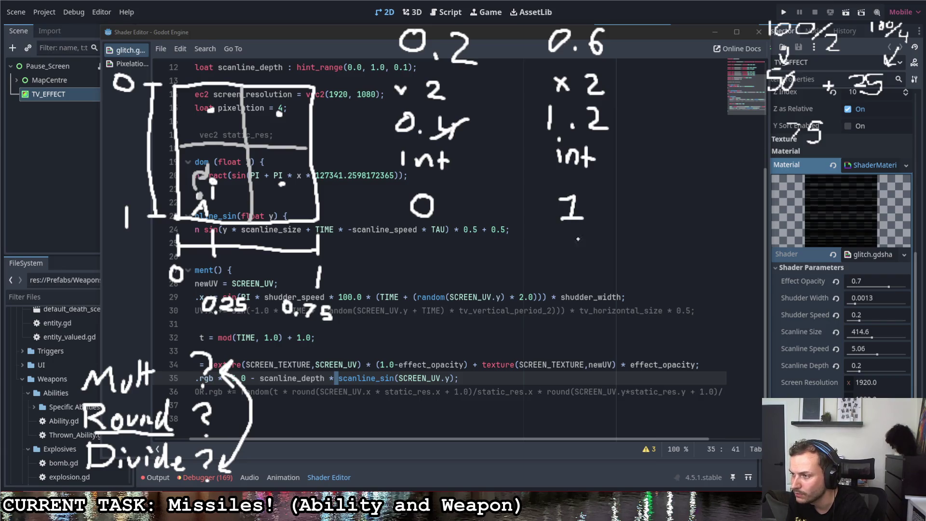
- Underline the × 2 and int steps of the first example and add a plus sign below
left_click_drag(383, 96, 473, 102)
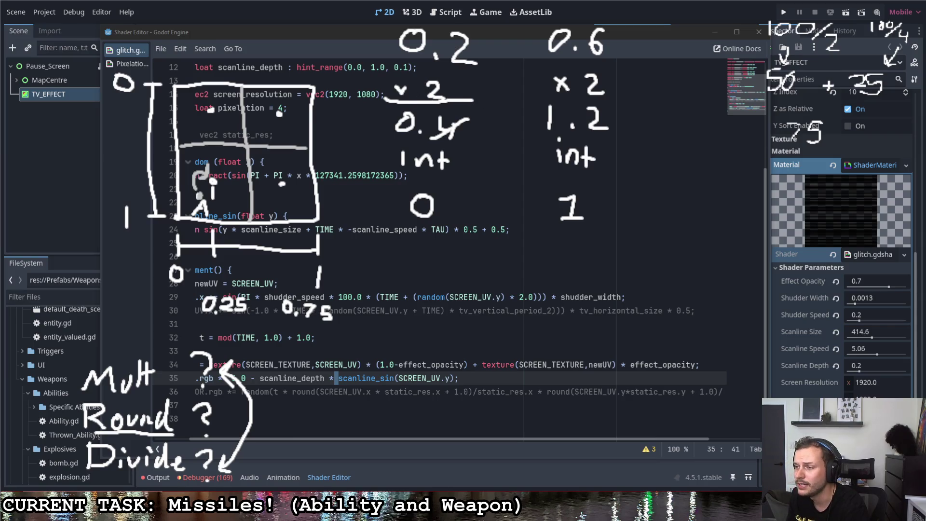
left_click_drag(394, 177, 456, 175)
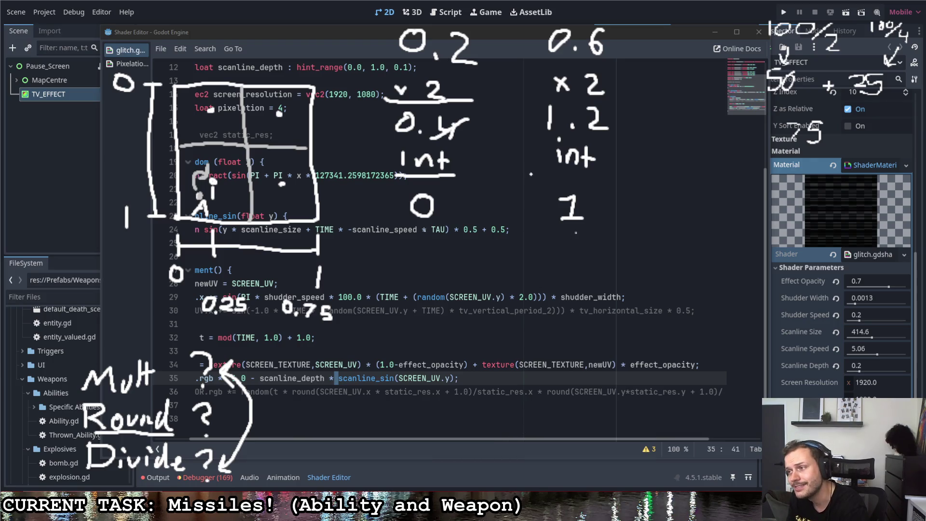
left_click_drag(462, 256, 463, 286)
left_click_drag(447, 268, 479, 269)
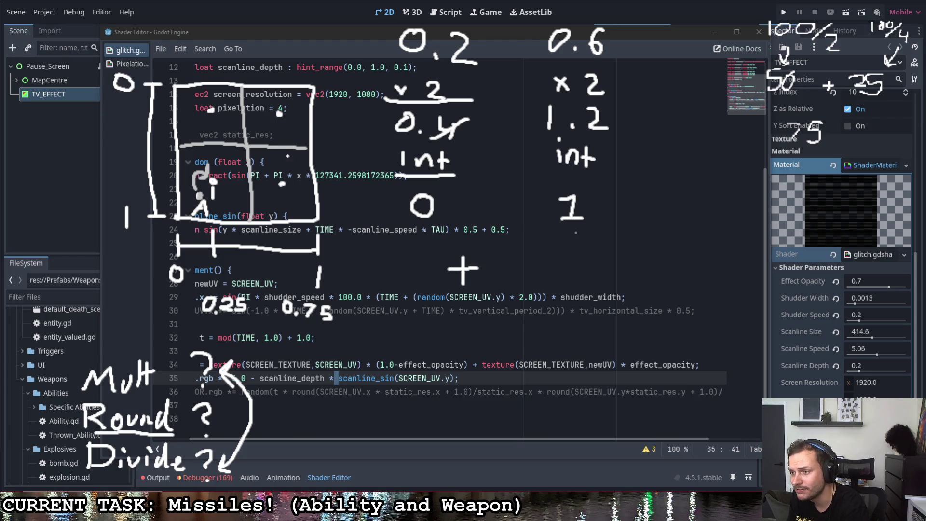
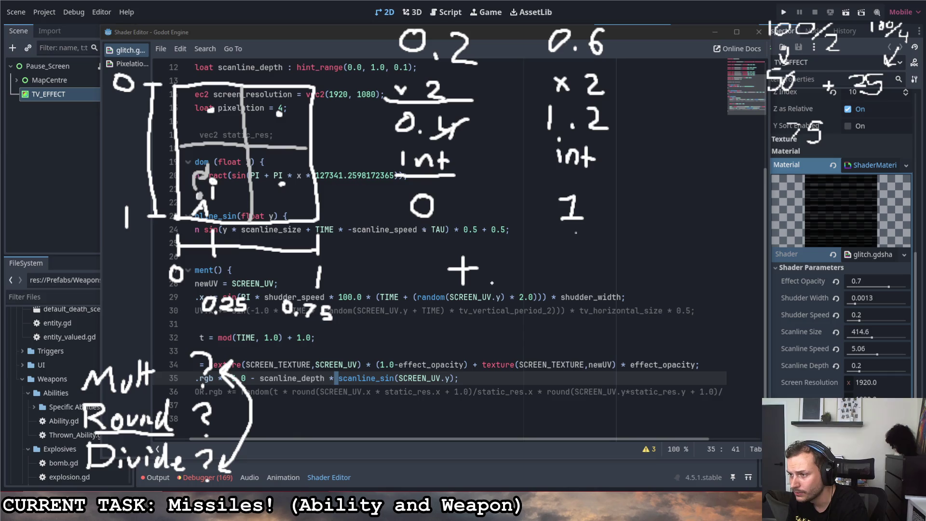
- Write '+ 1/4' after the plus sign in the notes, fixing the misdrawn fraction
mouse_move(503, 261)
left_mouse_down()
mouse_move(501, 292)
mouse_move(537, 292)
mouse_move(544, 314)
mouse_move(526, 317)
mouse_move(545, 319)
left_mouse_up()
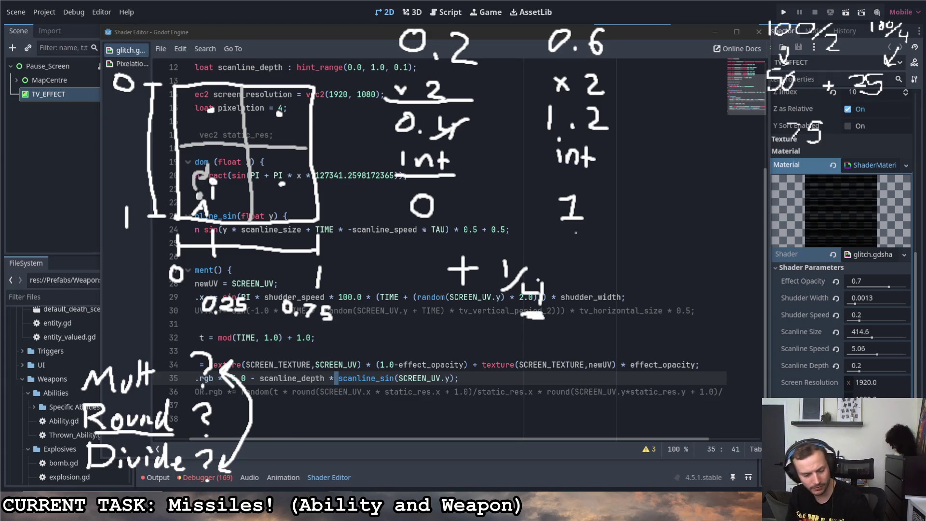
key("ctrl+z")
key("ctrl+z")
mouse_move(522, 284)
left_mouse_down()
mouse_move(544, 300)
mouse_move(541, 314)
mouse_move(585, 319)
left_mouse_up()
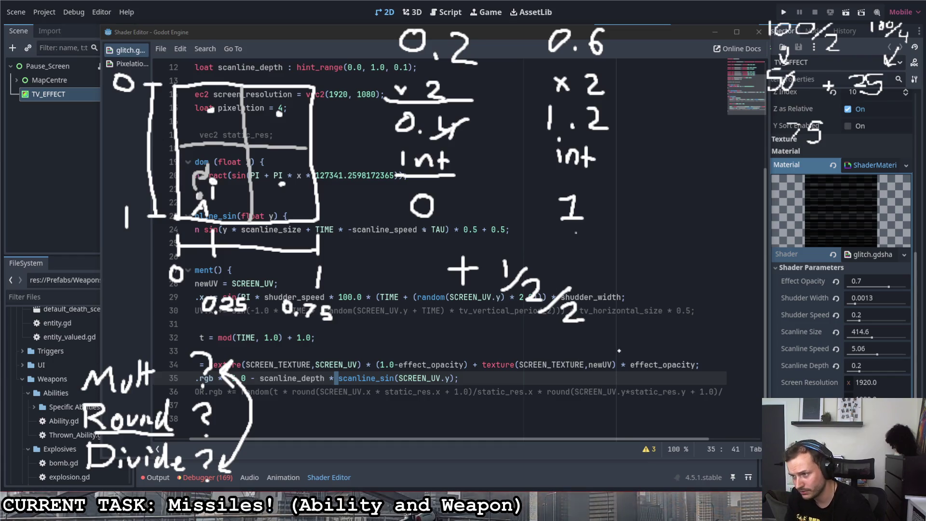
mouse_move(586, 320)
left_mouse_down()
mouse_move(596, 324)
mouse_move(526, 293)
mouse_move(520, 301)
mouse_move(538, 300)
left_mouse_up()
left_click_drag(537, 289, 539, 310)
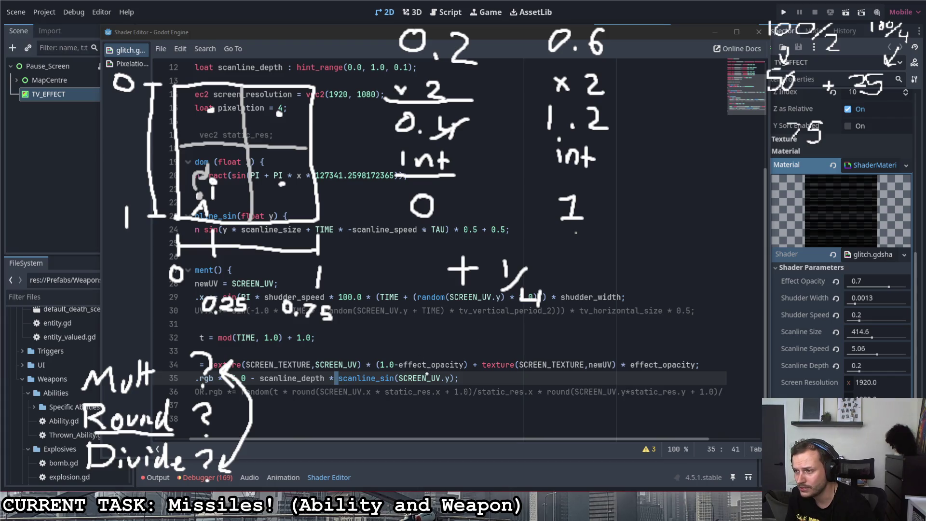
- Start writing '0.7' beside the blend line and draw a long bracket across the notes
mouse_move(425, 363)
left_mouse_down()
mouse_move(418, 380)
mouse_move(426, 362)
mouse_move(459, 384)
mouse_move(416, 411)
mouse_move(455, 408)
mouse_move(447, 414)
left_mouse_up()
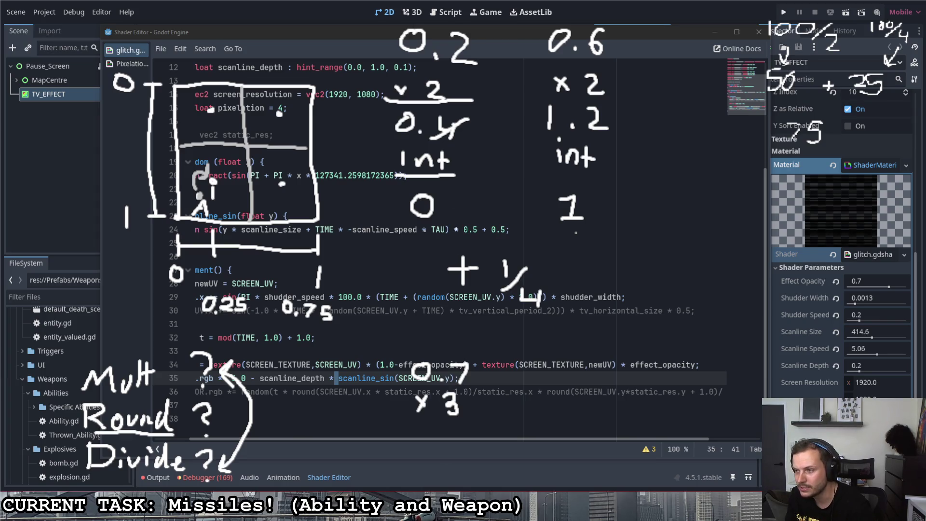
left_click(290, 183)
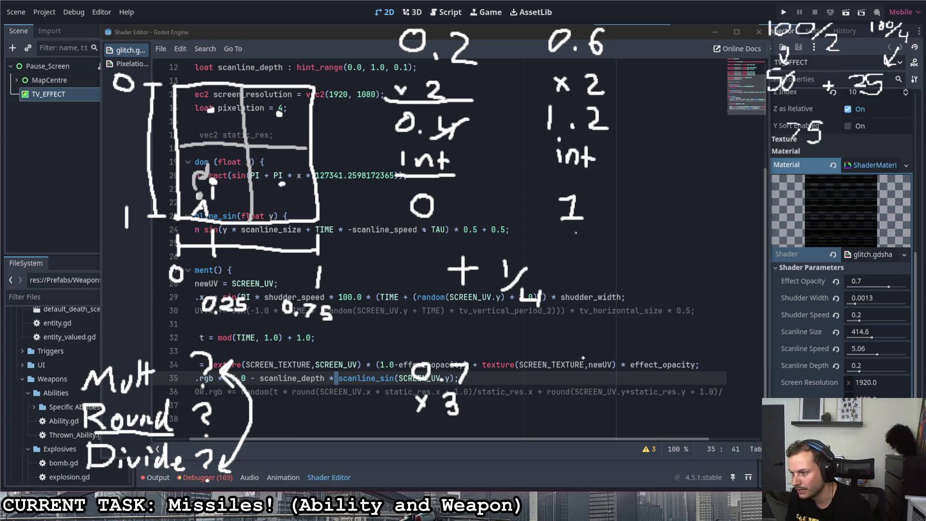
mouse_move(352, 342)
left_mouse_down()
mouse_move(621, 330)
mouse_move(805, 189)
mouse_move(913, 190)
left_mouse_up()
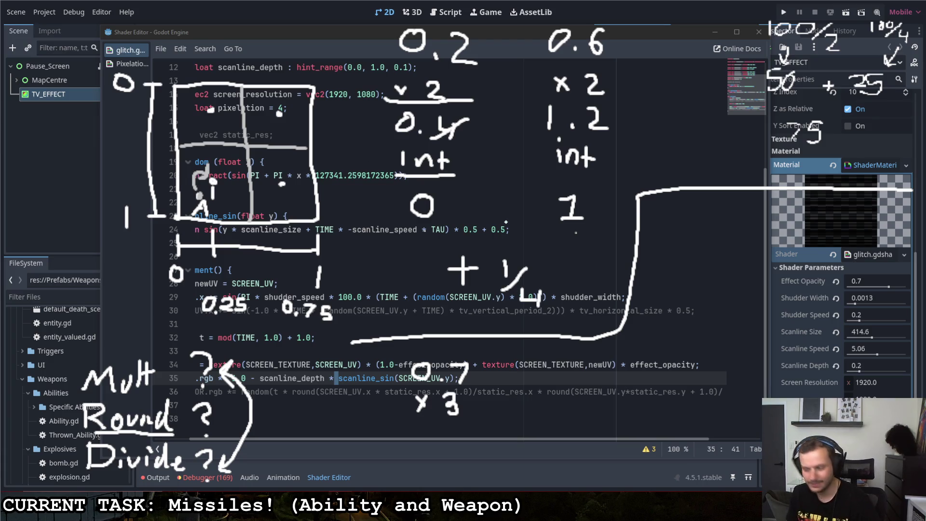
- Remove the 0.7 notes and turn the '+ 1/4' into '+ 1/2'
key("ctrl+z")
key("ctrl+z")
key("ctrl+z")
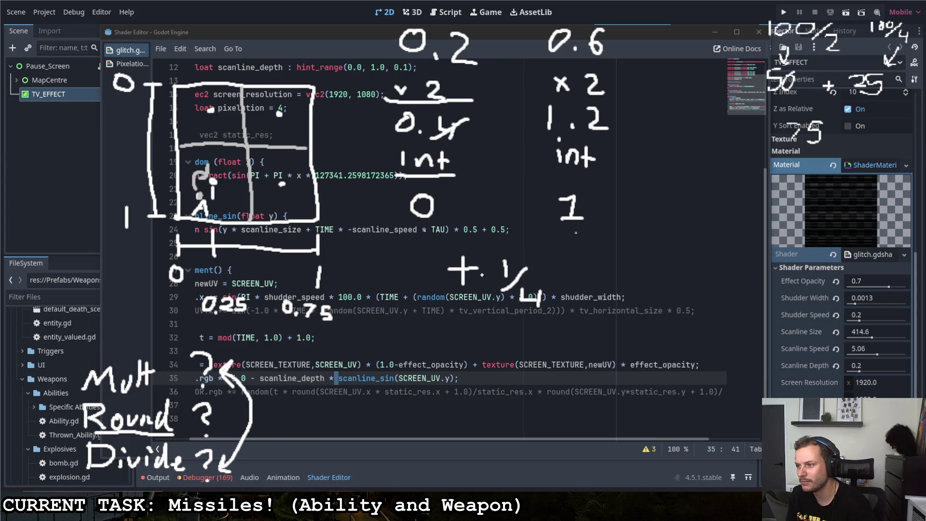
left_click_drag(495, 311, 536, 305)
mouse_move(493, 254)
left_mouse_down()
mouse_move(489, 307)
mouse_move(549, 309)
left_mouse_up()
left_click_drag(494, 306, 555, 244)
key("ctrl+z")
key("ctrl+z")
key("ctrl+z")
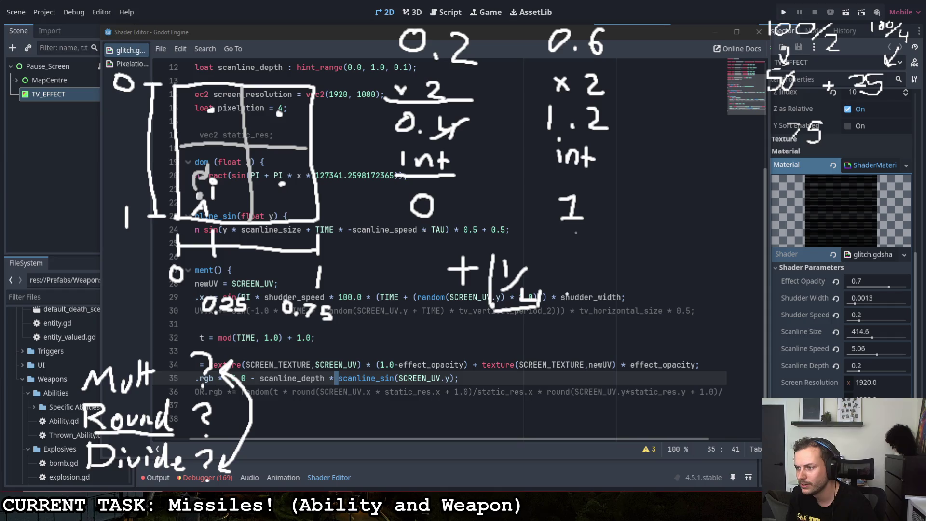
mouse_move(516, 291)
left_mouse_down()
mouse_move(536, 288)
mouse_move(545, 303)
left_mouse_up()
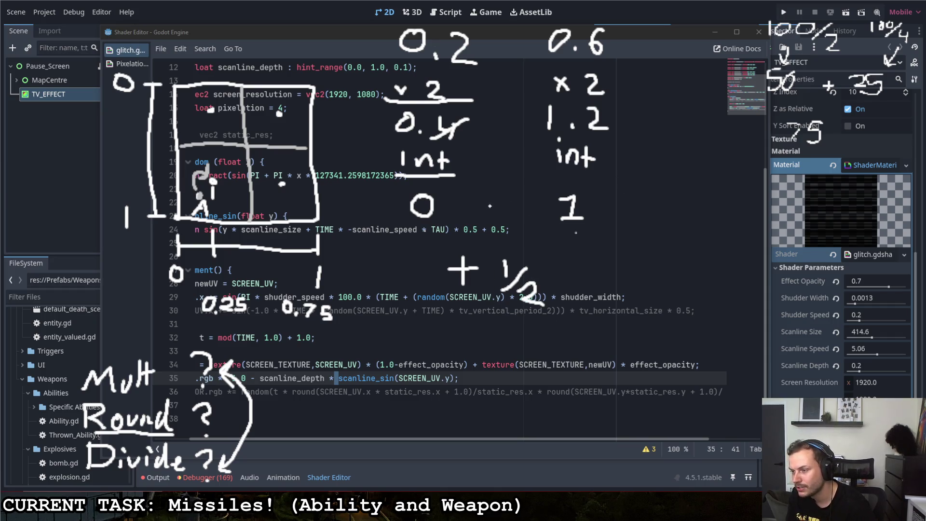
- Write 0.5 and 1.5 under the left and right columns
mouse_move(410, 319)
left_mouse_down()
mouse_move(446, 324)
mouse_move(451, 344)
left_mouse_up()
left_click(431, 341)
left_click_drag(561, 327, 565, 349)
left_click_drag(581, 344, 577, 352)
mouse_move(615, 328)
left_mouse_down()
mouse_move(616, 348)
mouse_move(603, 358)
left_mouse_up()
- Add '/2' with results 0.25 and 0.75, and move the 'x 2' note between 0.2 and 0.6
left_click(503, 351)
mouse_move(479, 381)
left_mouse_down()
mouse_move(451, 400)
mouse_move(529, 407)
left_mouse_up()
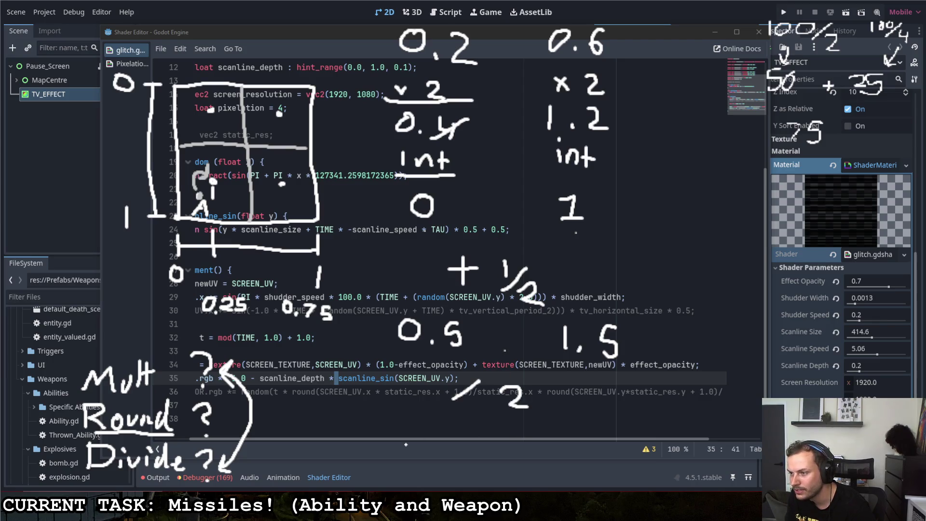
mouse_move(417, 442)
left_mouse_down()
mouse_move(408, 454)
mouse_move(414, 440)
mouse_move(446, 458)
left_mouse_up()
left_click(425, 455)
mouse_move(456, 439)
left_mouse_down()
mouse_move(463, 441)
mouse_move(455, 460)
left_mouse_up()
mouse_move(575, 440)
left_mouse_down()
mouse_move(609, 437)
mouse_move(602, 459)
left_mouse_up()
mouse_move(627, 443)
left_mouse_down()
mouse_move(618, 444)
mouse_move(615, 466)
left_mouse_up()
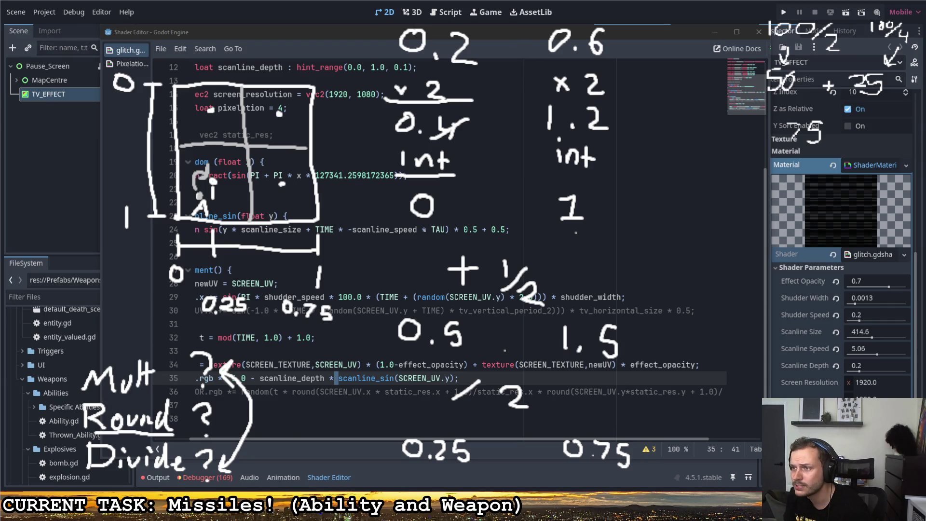
mouse_move(398, 91)
left_mouse_down()
mouse_move(434, 93)
mouse_move(432, 83)
mouse_move(386, 100)
mouse_move(437, 86)
left_mouse_up()
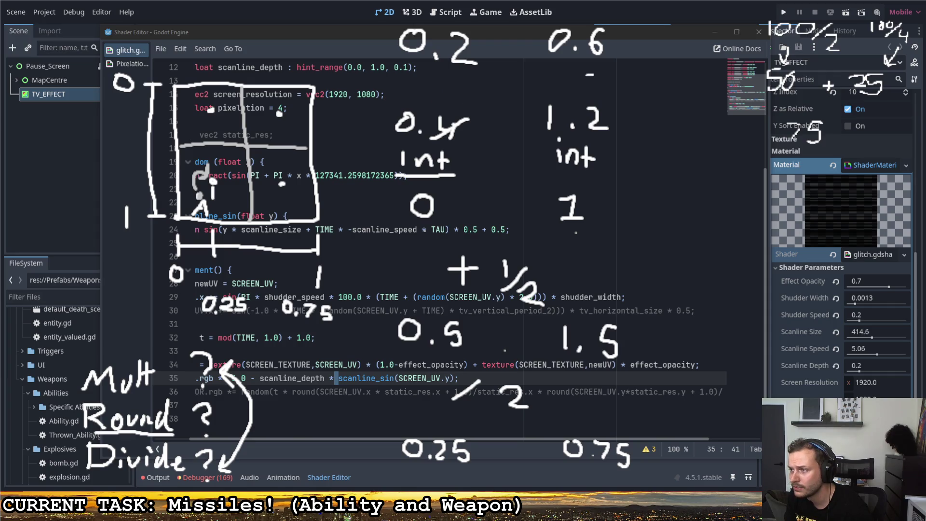
mouse_move(472, 76)
left_mouse_down()
mouse_move(487, 96)
mouse_move(474, 97)
mouse_move(525, 99)
left_mouse_up()
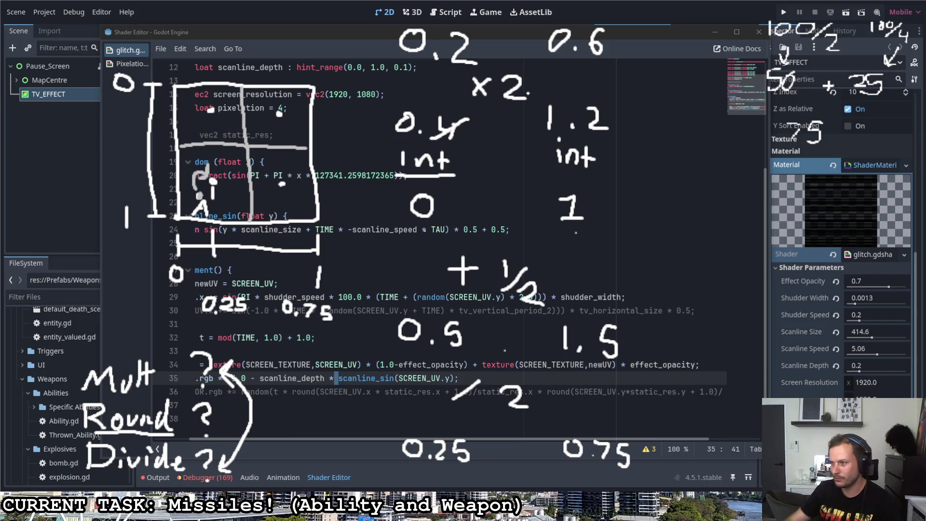
- Replace both 'int' labels with 'floor' in the worked example
mouse_move(444, 175)
left_mouse_down()
mouse_move(419, 175)
mouse_move(453, 175)
mouse_move(434, 162)
mouse_move(442, 154)
left_mouse_up()
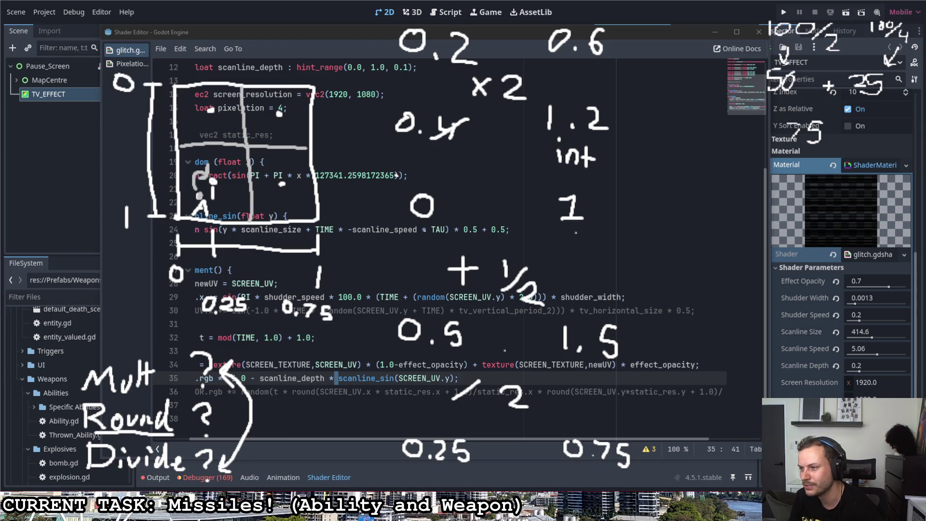
mouse_move(581, 161)
left_mouse_down()
mouse_move(568, 160)
mouse_move(586, 167)
mouse_move(558, 150)
mouse_move(560, 142)
left_mouse_up()
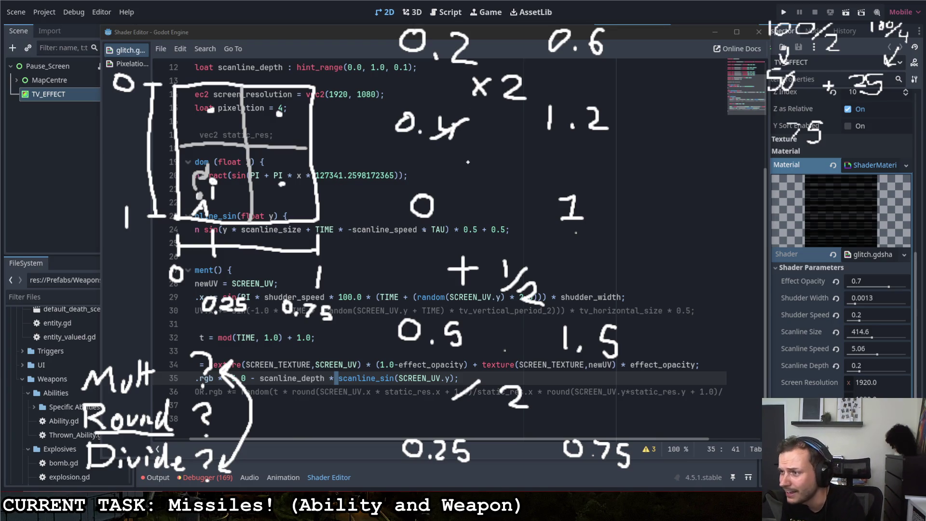
mouse_move(474, 158)
left_mouse_down()
mouse_move(466, 181)
mouse_move(494, 166)
mouse_move(524, 168)
left_mouse_up()
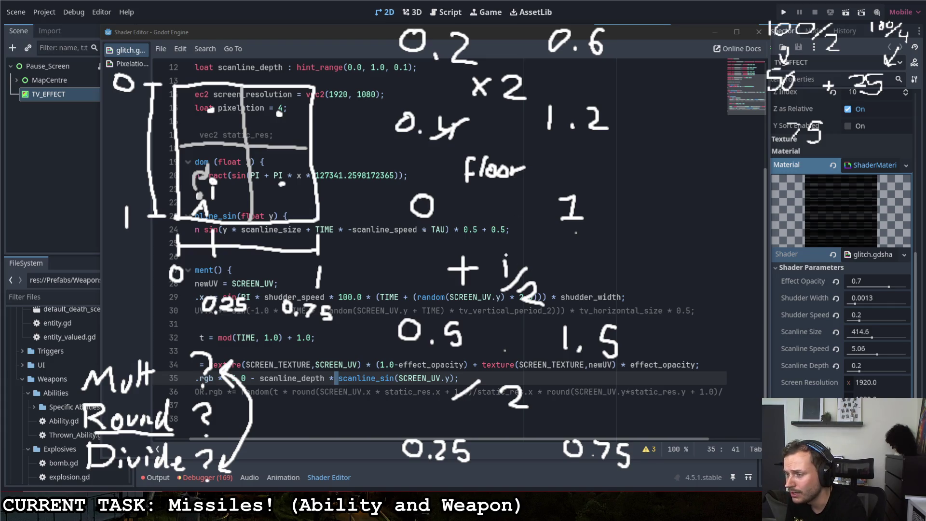
- Underline the x2 and /2 steps and doodle a steaming cheese wedge beside the notes
left_click_drag(477, 104, 524, 102)
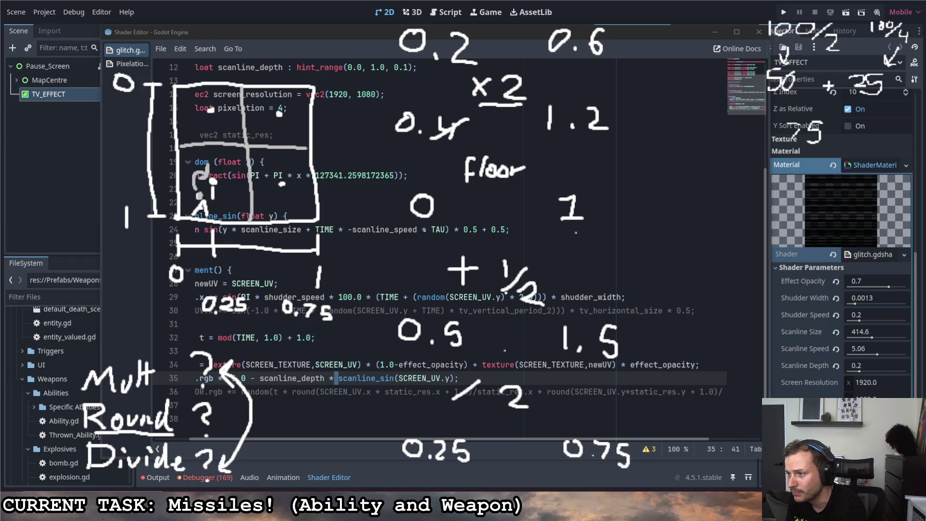
left_click_drag(499, 410, 529, 414)
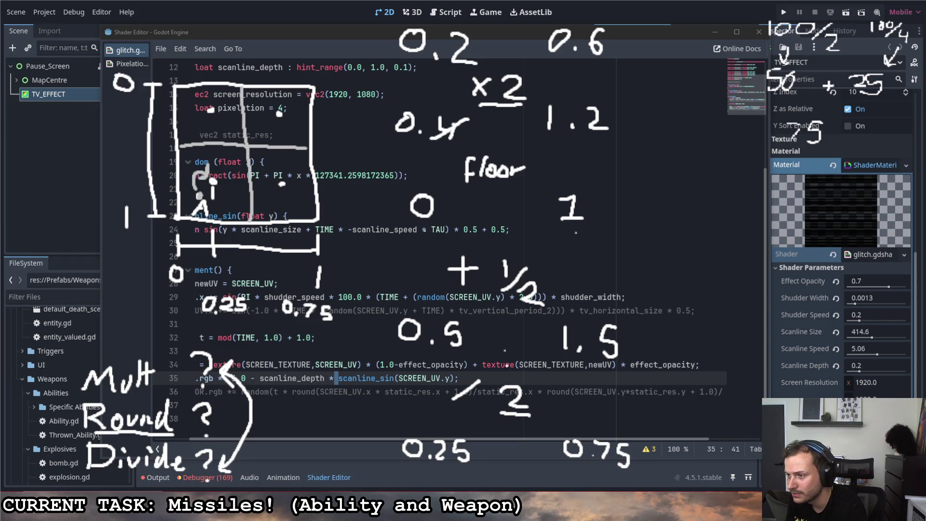
left_click_drag(506, 305, 539, 302)
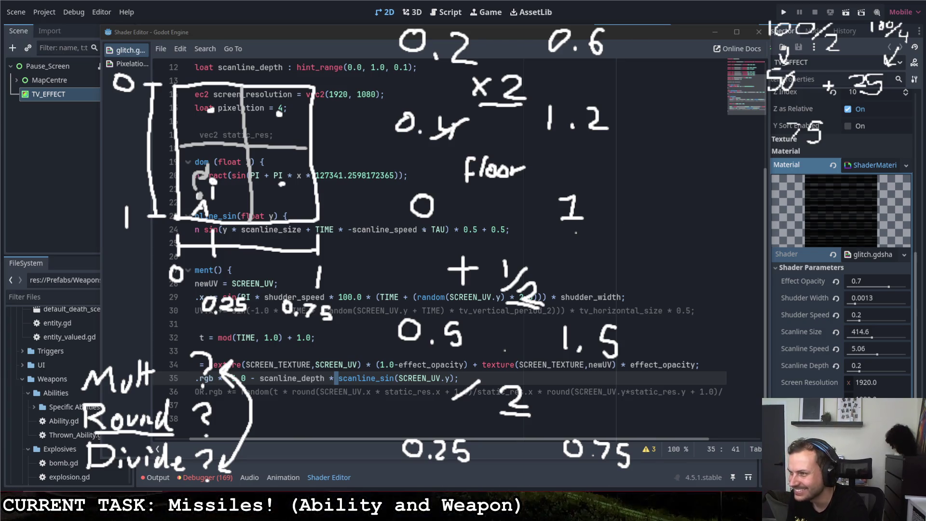
mouse_move(621, 240)
left_mouse_down()
mouse_move(621, 270)
mouse_move(669, 203)
left_mouse_up()
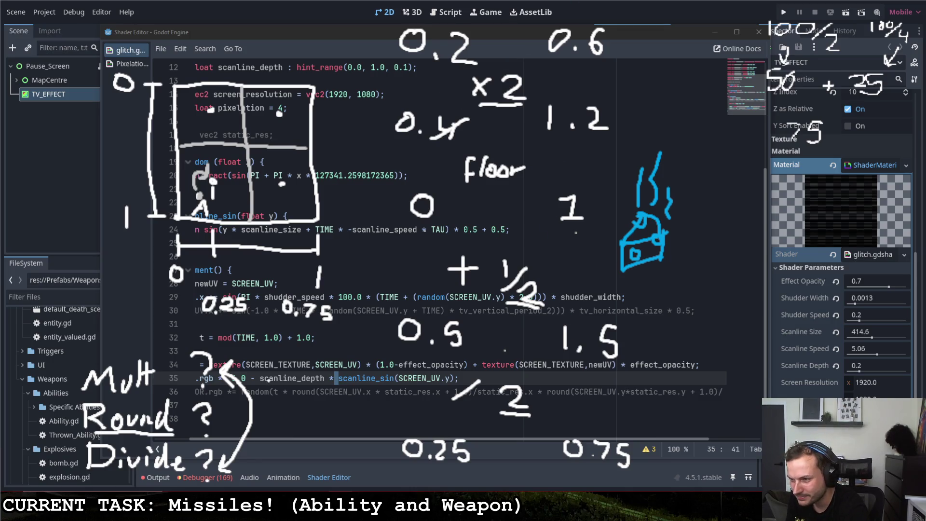
- Draw curved arrows from x2 down to the divide step, then undo them
mouse_move(217, 73)
left_mouse_down()
mouse_move(262, 61)
mouse_move(238, 50)
mouse_move(454, 89)
left_mouse_up()
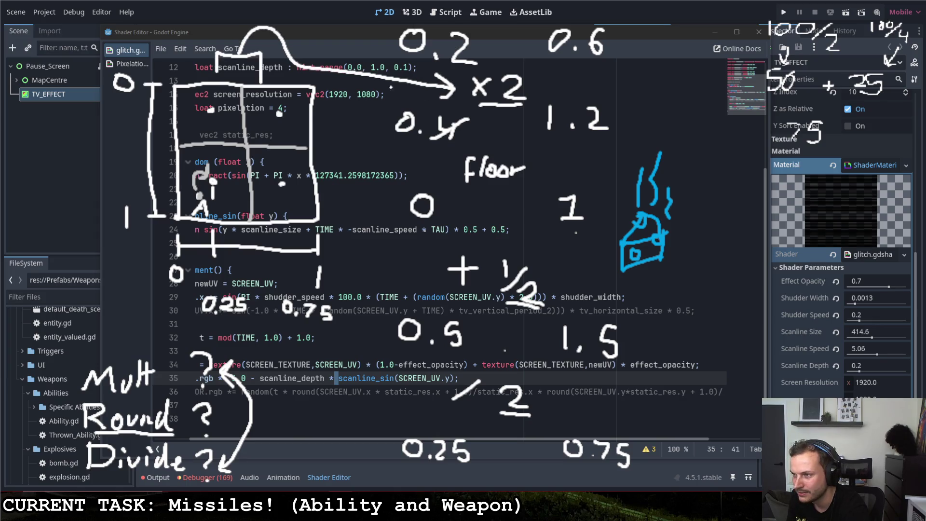
mouse_move(347, 72)
left_mouse_down()
mouse_move(355, 182)
mouse_move(419, 267)
mouse_move(411, 271)
left_mouse_up()
mouse_move(361, 233)
left_mouse_down()
mouse_move(370, 251)
mouse_move(373, 394)
mouse_move(415, 392)
mouse_move(386, 411)
left_mouse_up()
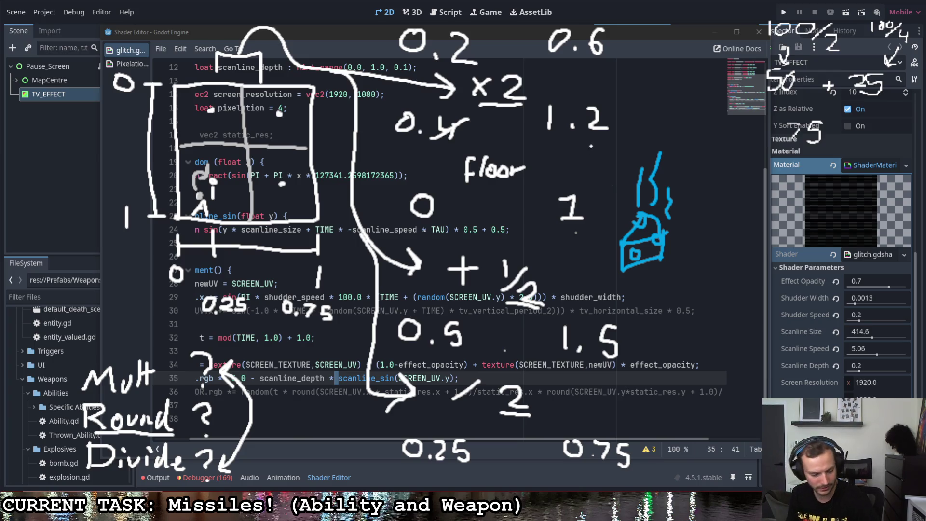
key("ctrl+z")
key("ctrl+z")
key("ctrl+z")
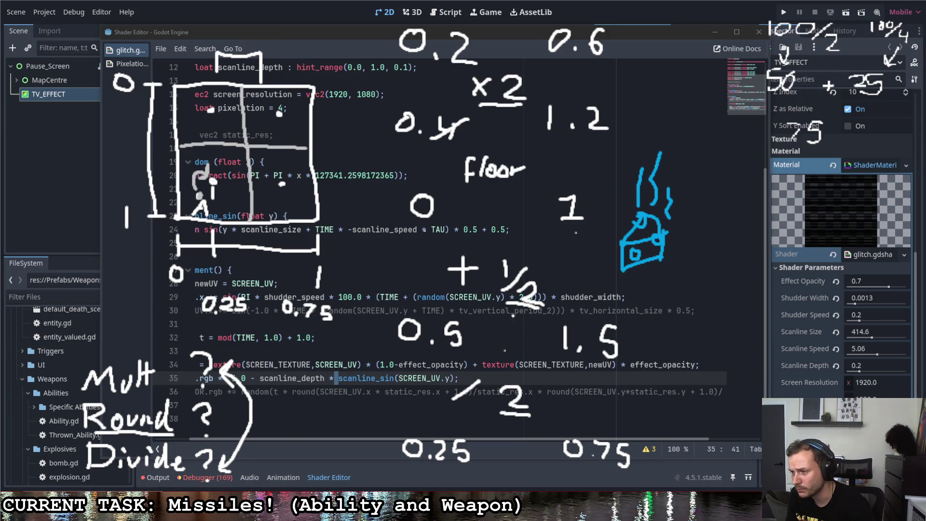
key("ctrl+z")
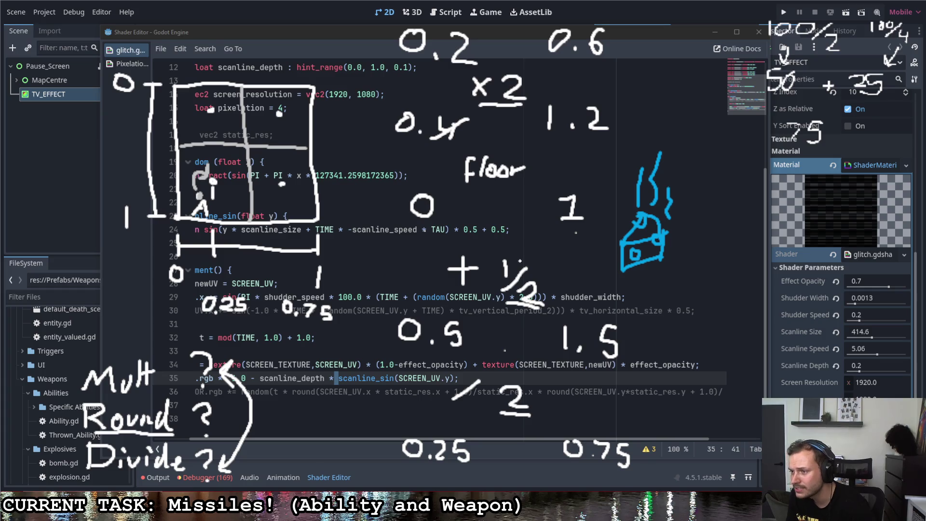
- Bracket 0.25 and 0.75, box the 0.2 and 0.6 inputs, and circle 'floor'
left_click_drag(389, 474, 660, 483)
left_click_drag(383, 459, 389, 483)
left_click_drag(660, 466, 652, 499)
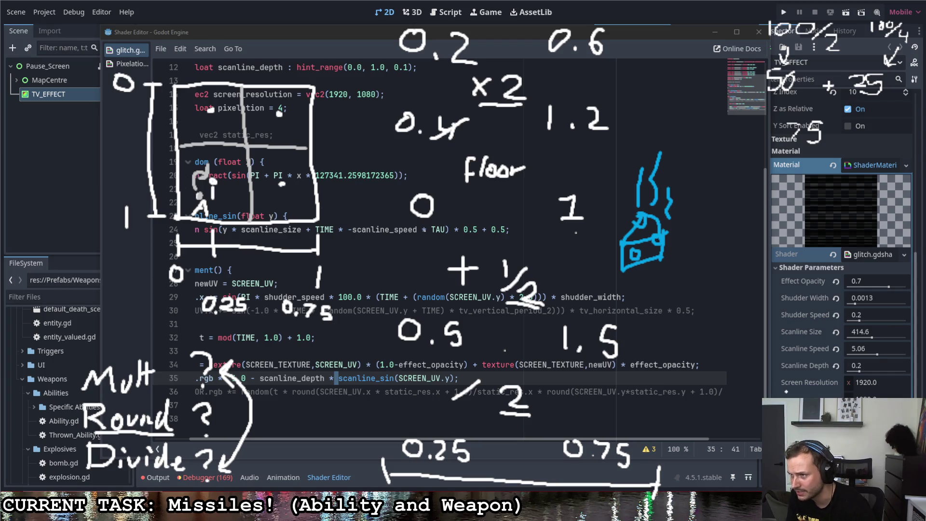
mouse_move(466, 20)
left_mouse_down()
mouse_move(396, 22)
mouse_move(507, 80)
mouse_move(627, 7)
mouse_move(418, 10)
left_mouse_up()
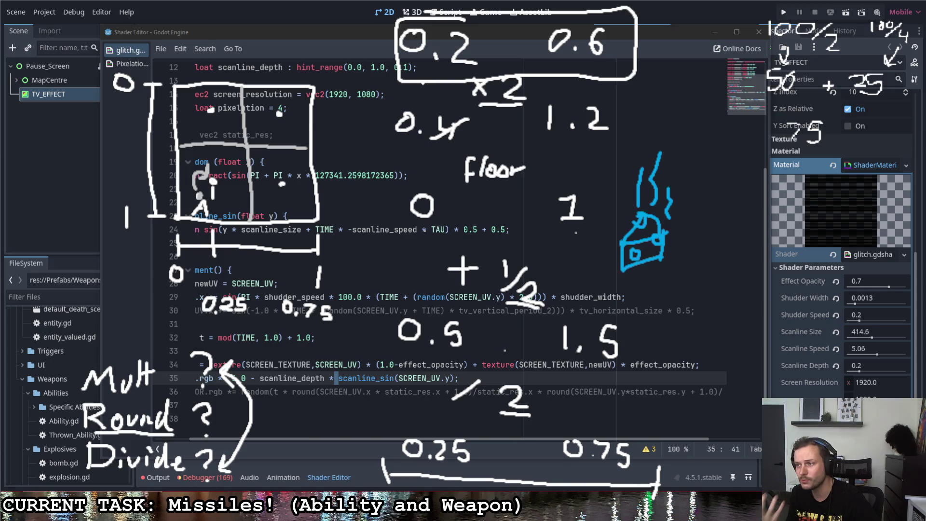
mouse_move(539, 144)
left_mouse_down()
mouse_move(441, 150)
mouse_move(550, 174)
mouse_move(529, 153)
left_mouse_up()
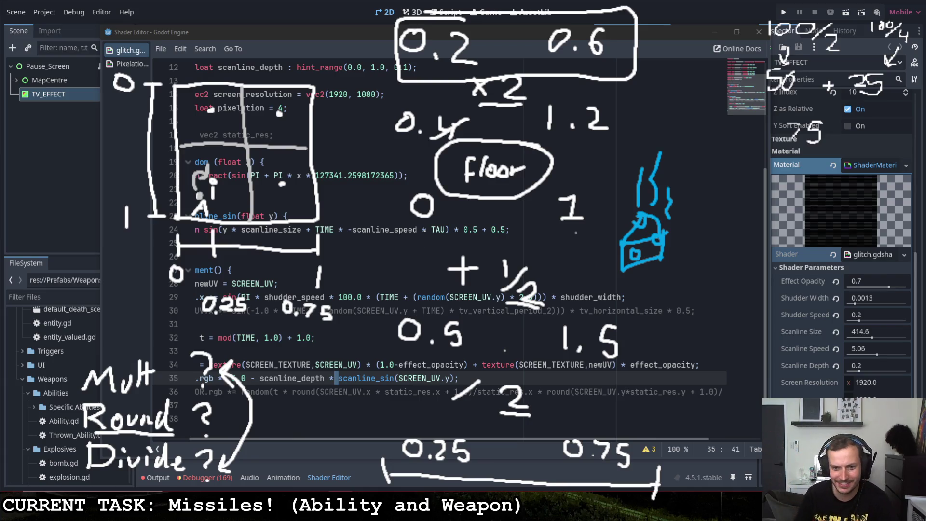
- Insert blank lines after 'vec2 newUV = SCREEN_UV;' on line 28 for new code
left_click(353, 310)
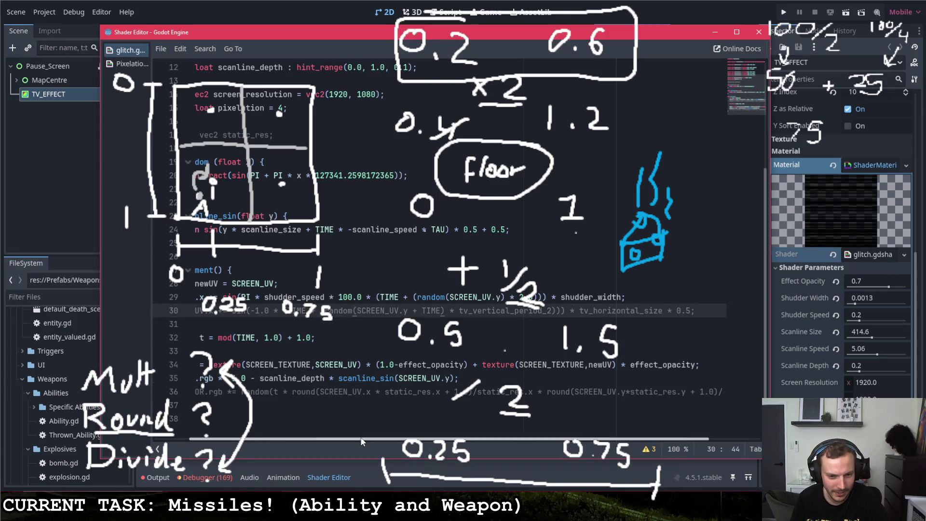
left_click_drag(335, 438, 299, 438)
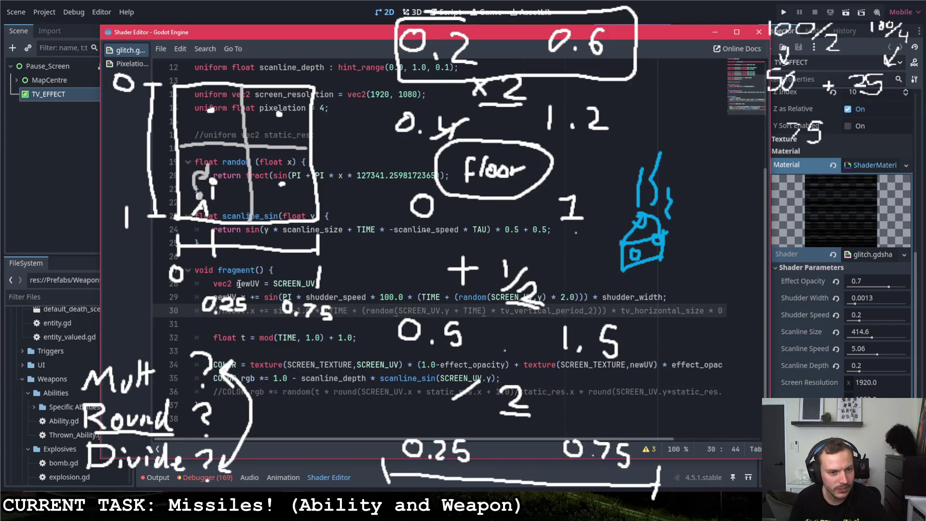
left_click(239, 283)
double_click(247, 283)
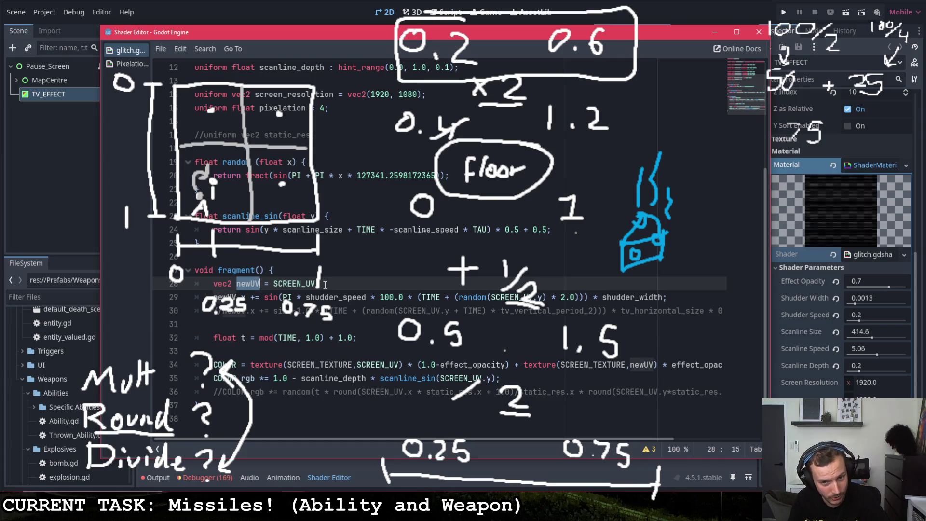
left_click(325, 284)
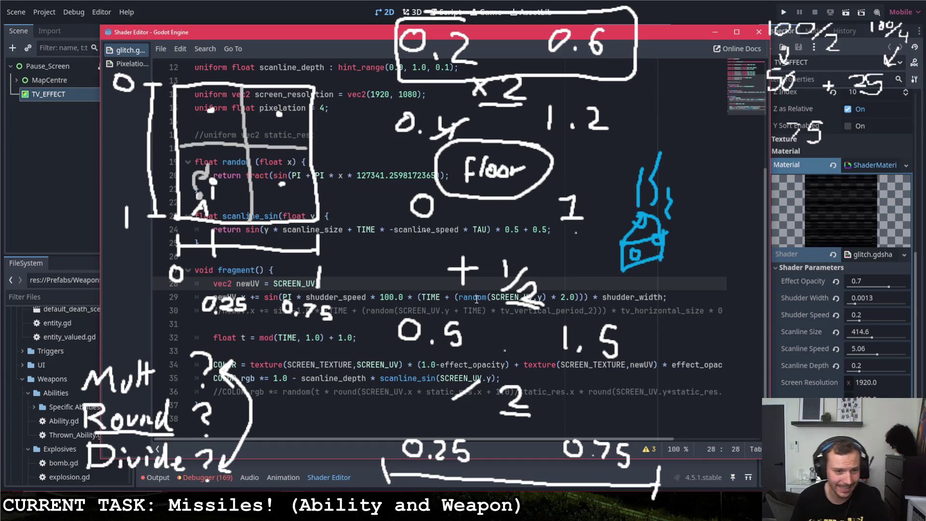
key("Return")
key("Return")
key("Return")
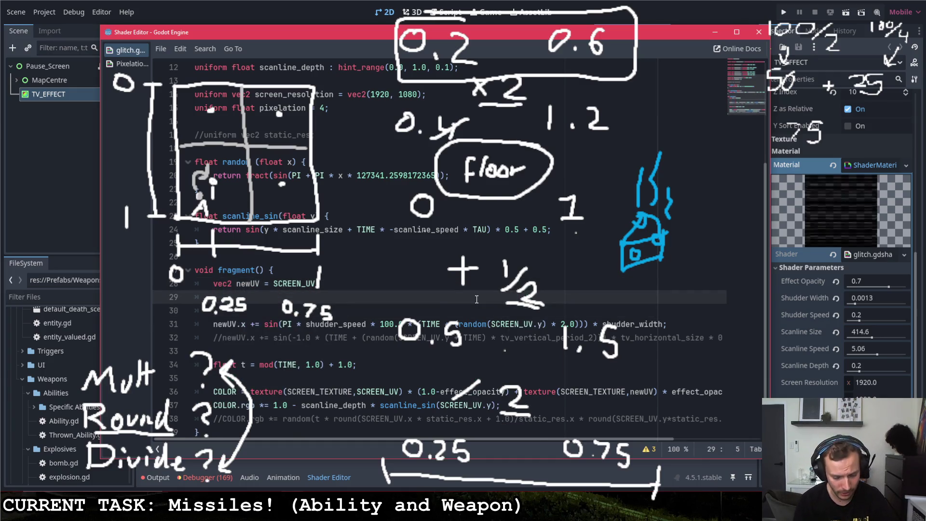
key("Up")
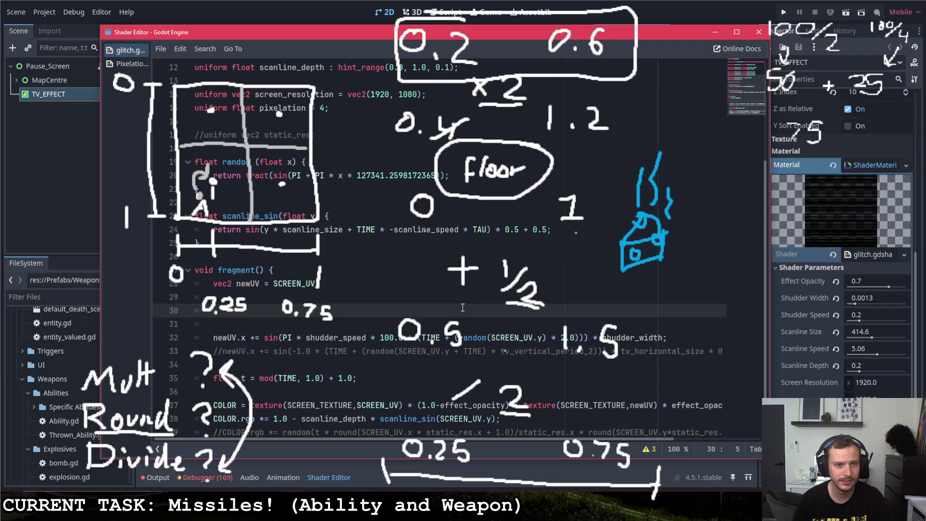
scroll(476, 316, "up", 2)
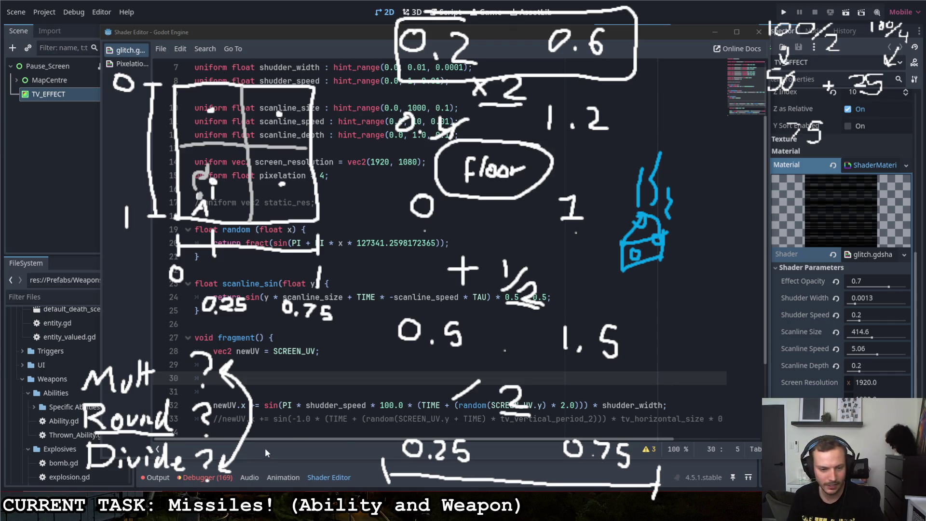
left_click(331, 382)
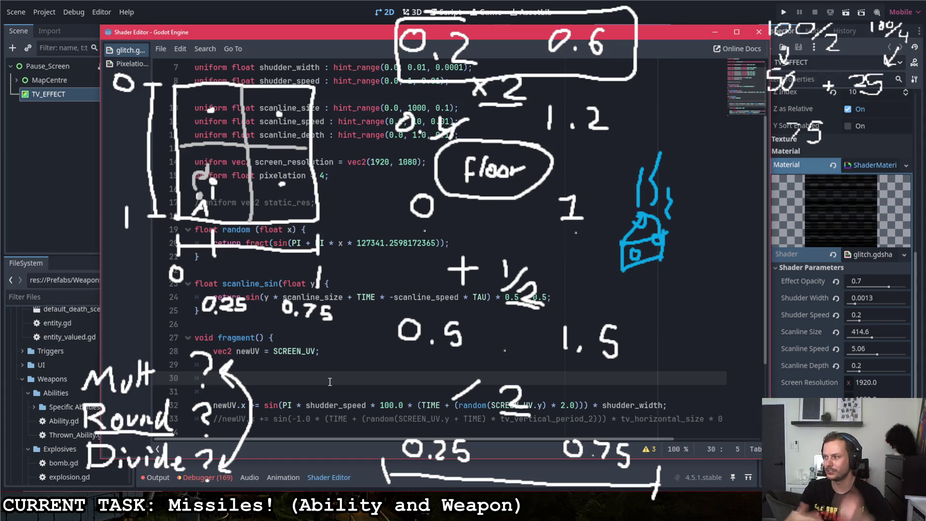
- Begin line 30 as a newUV.x assignment from floor(newUV.x)
type("float")
type("(")
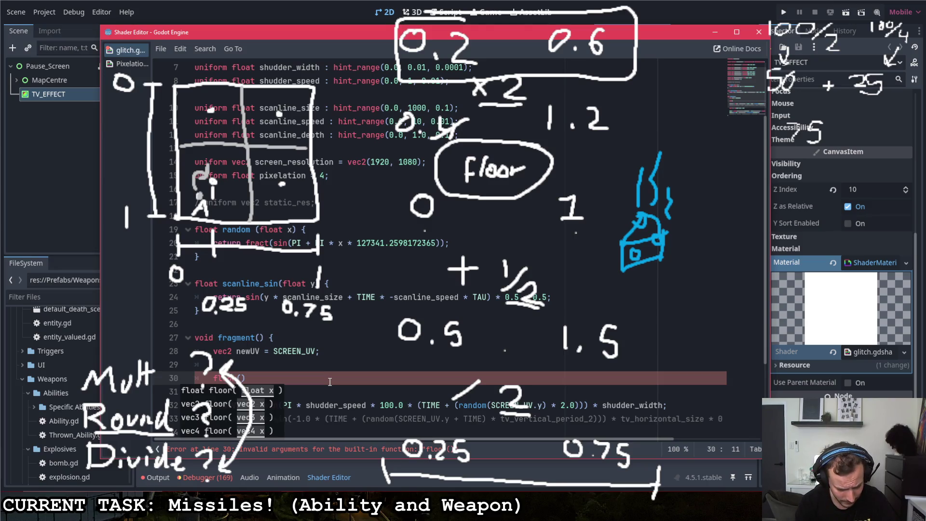
type("newUV")
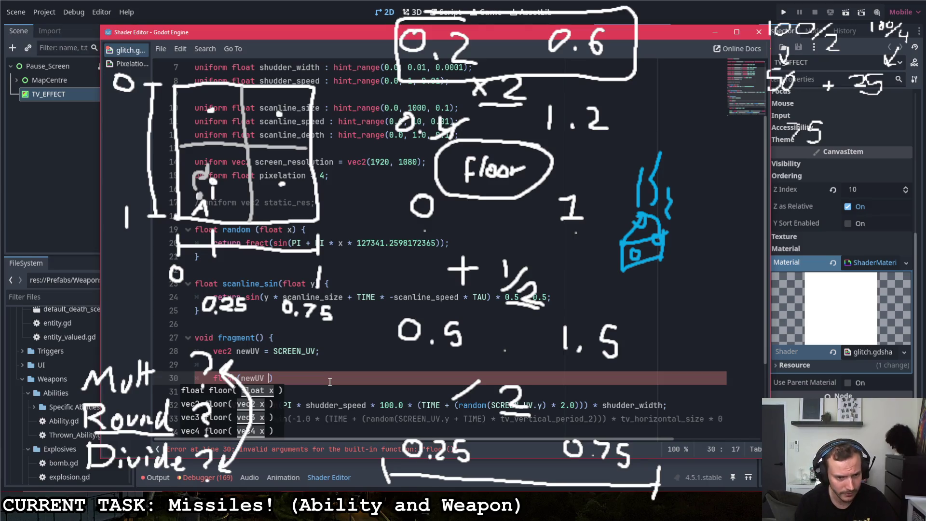
key("BackSpace")
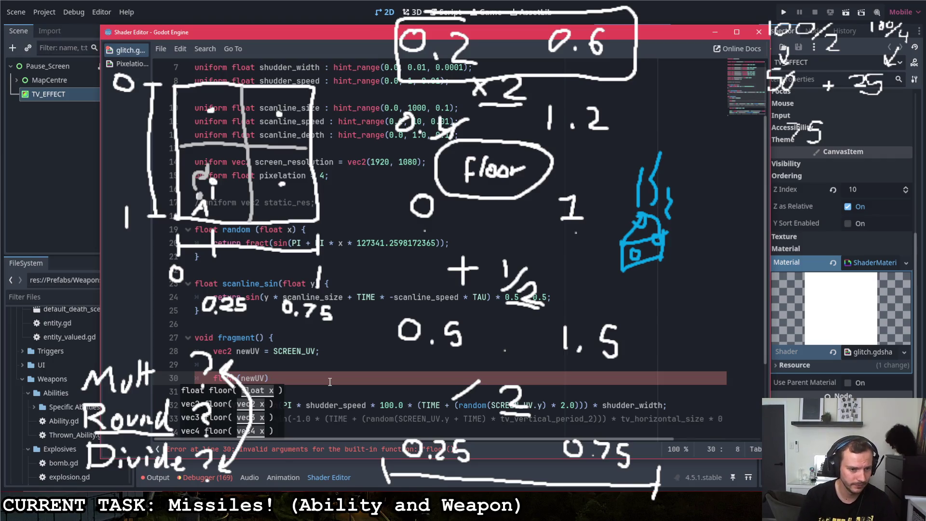
key("Home")
type("new")
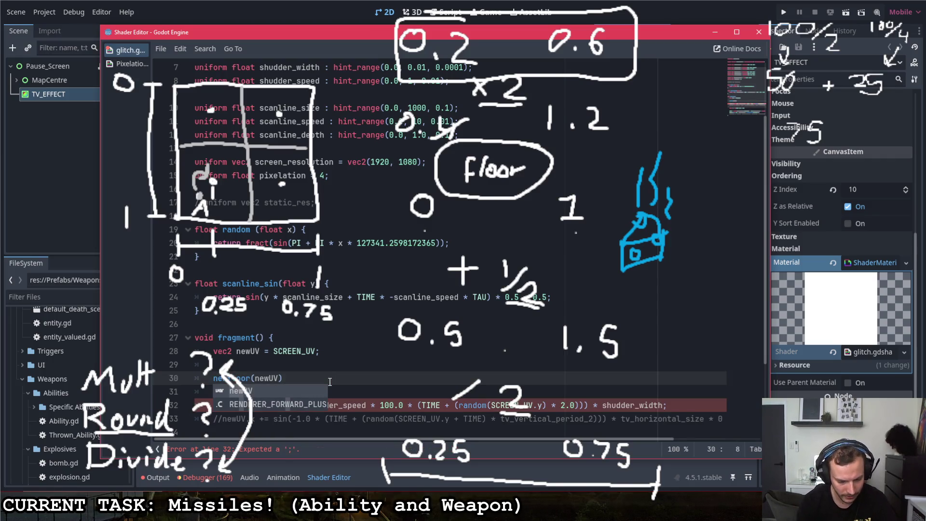
type("UV.x =")
left_click(312, 378)
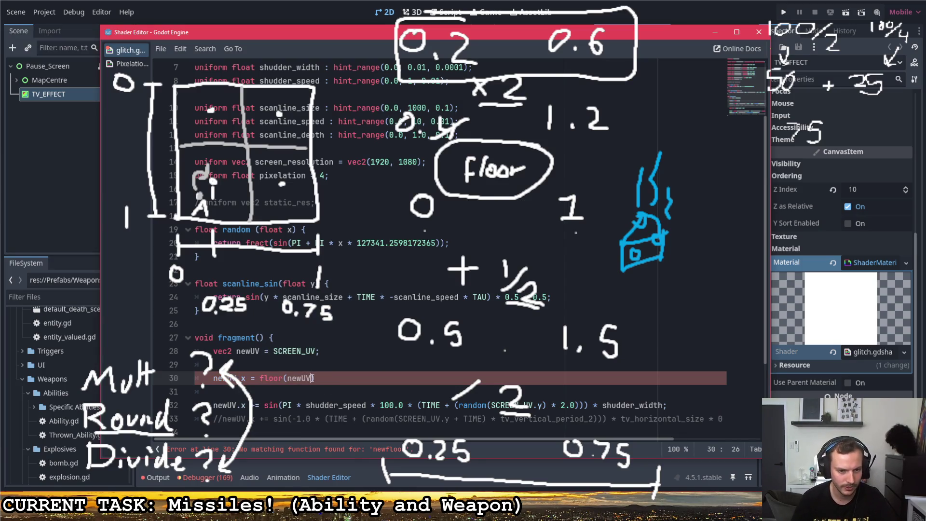
type(".x")
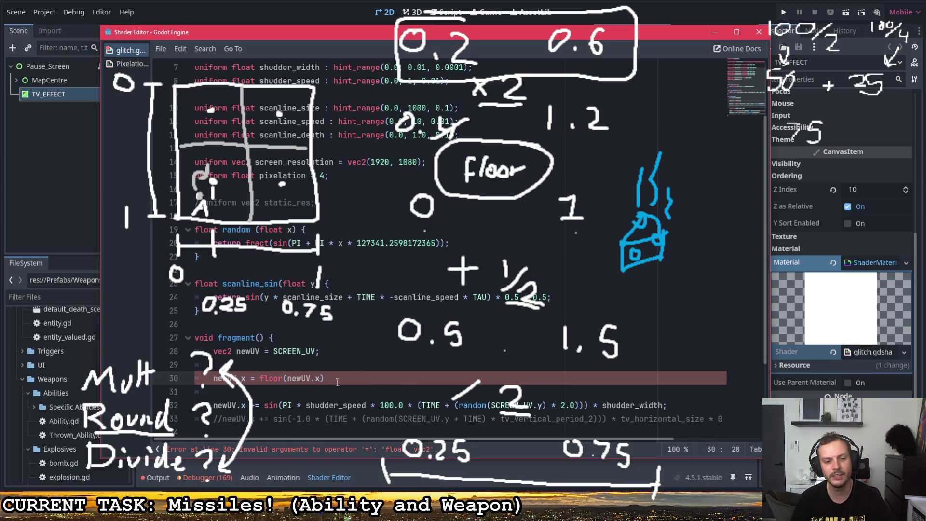
- Rewrite the line to assign newUV = floor(newUV * pixelation)
scroll(338, 381, "down", 1)
left_click(236, 337)
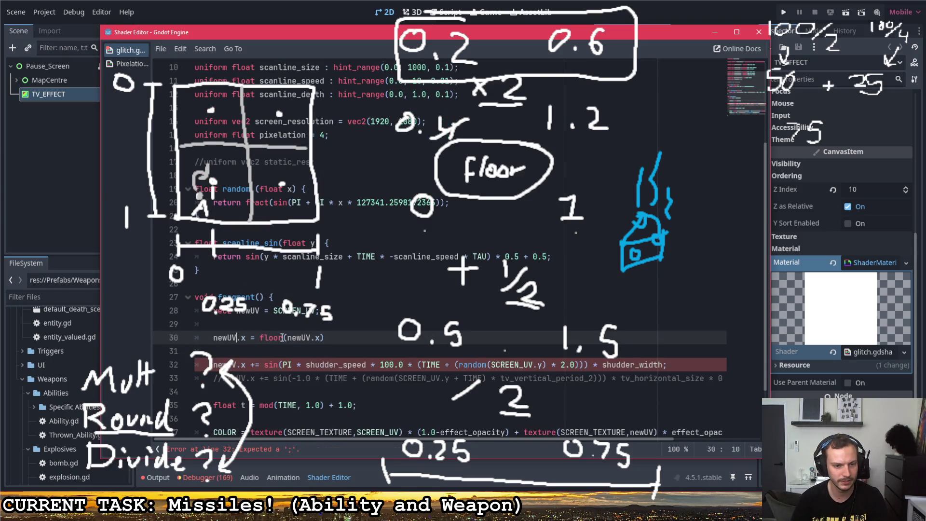
left_click_drag(259, 337, 237, 338)
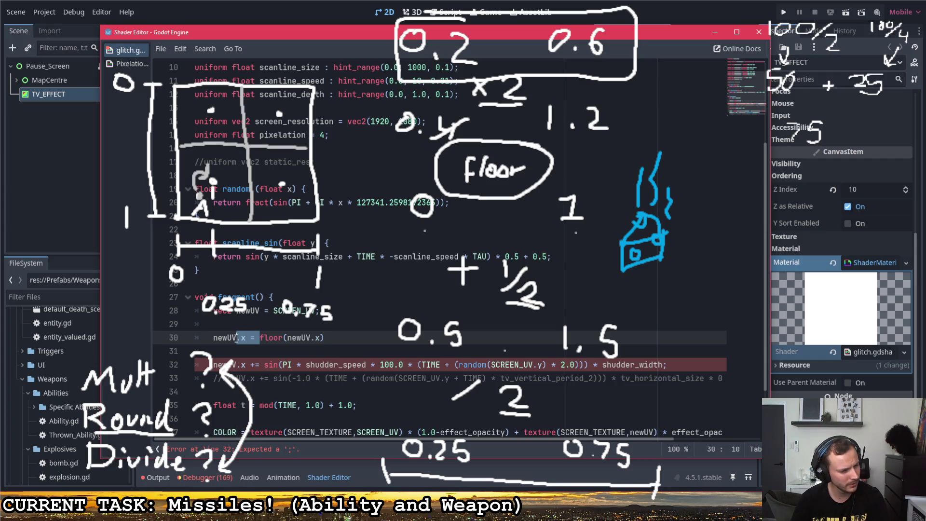
type("=")
left_click(310, 338)
key("BackSpace")
key("BackSpace")
key("End")
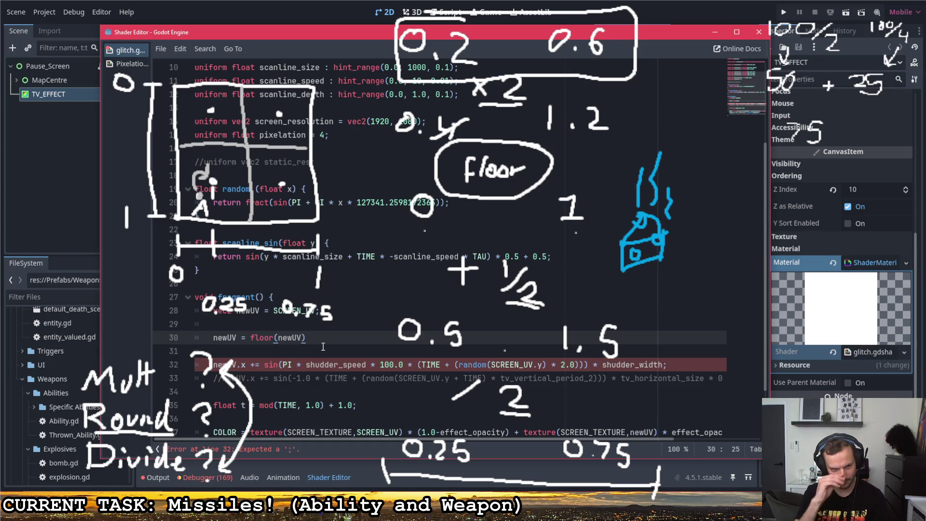
key("Left")
type("* ")
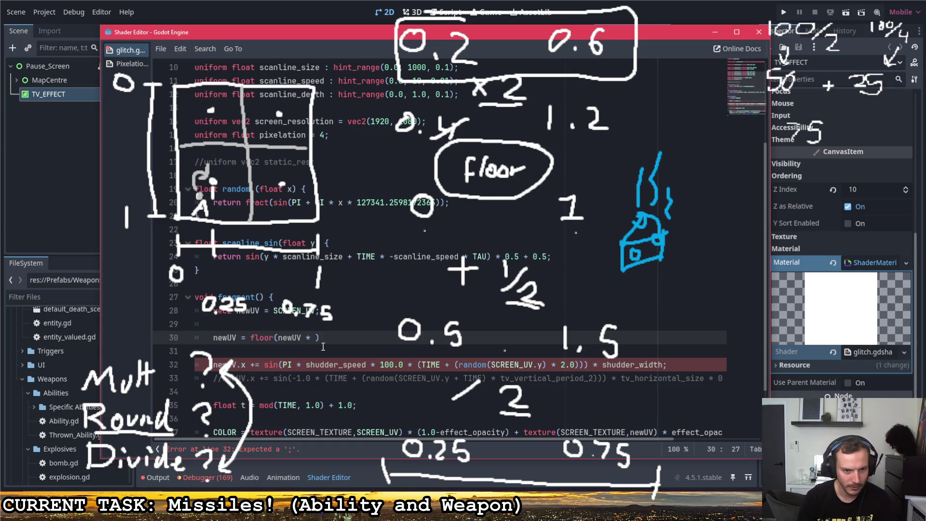
type("pix")
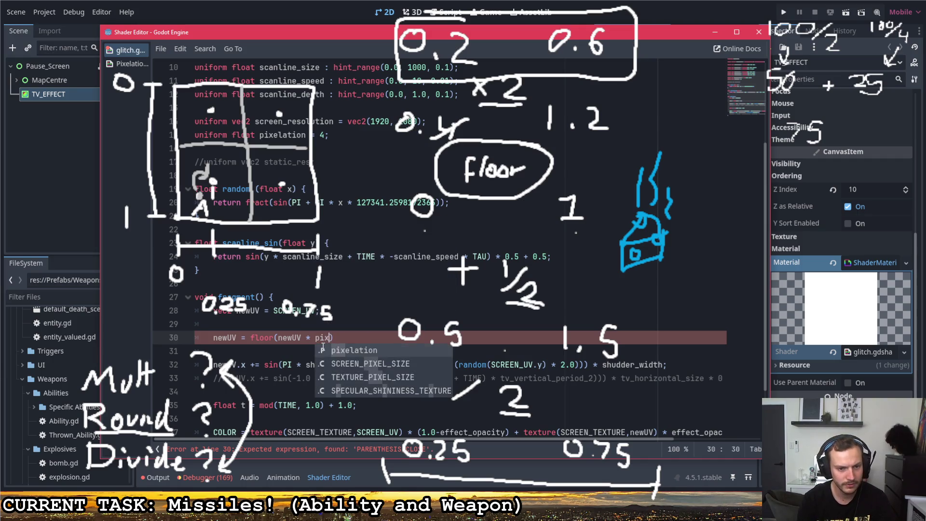
key("Return")
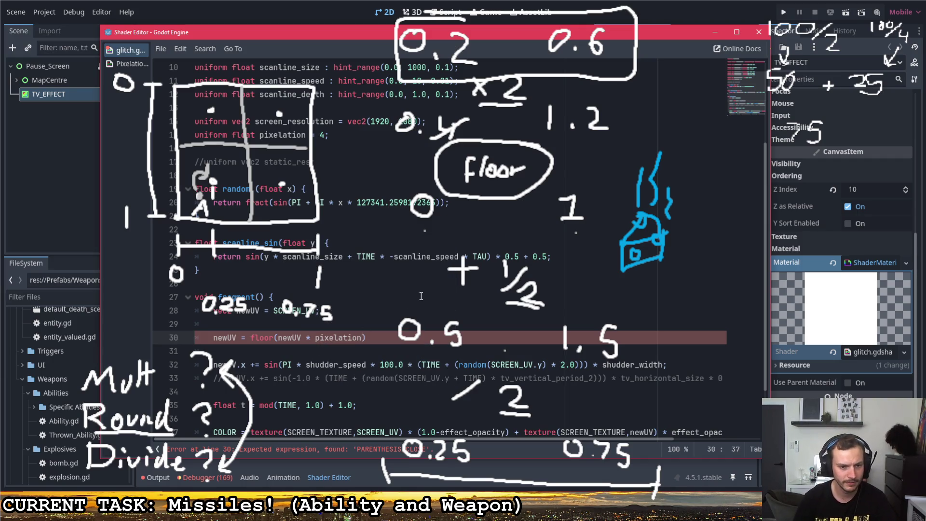
- Add '+ 1.0 / pixelation' and wrap the floor term in an opening parenthesis
type(")")
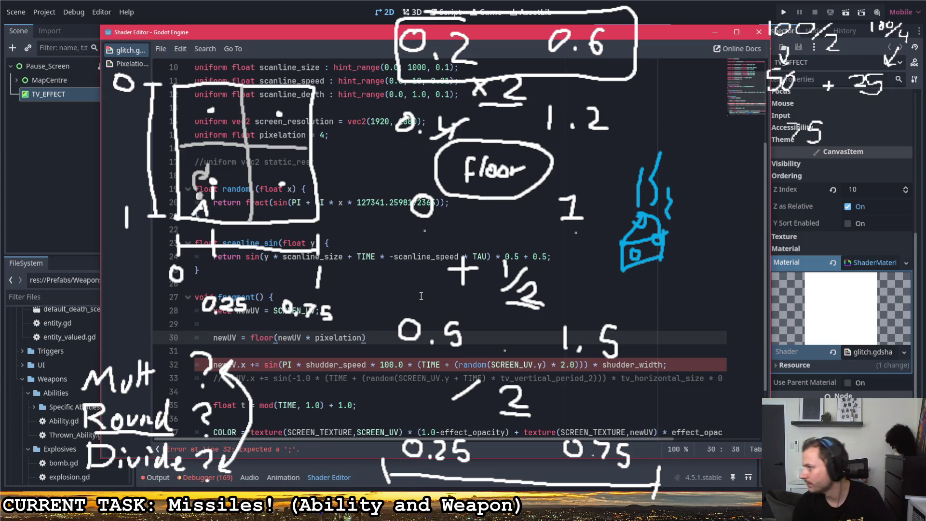
type(" + ")
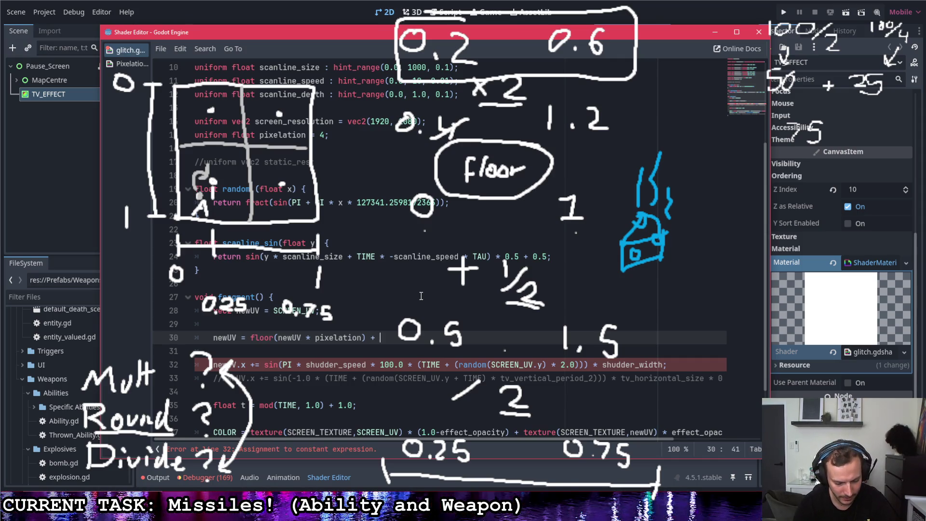
type("1.0 / pixel")
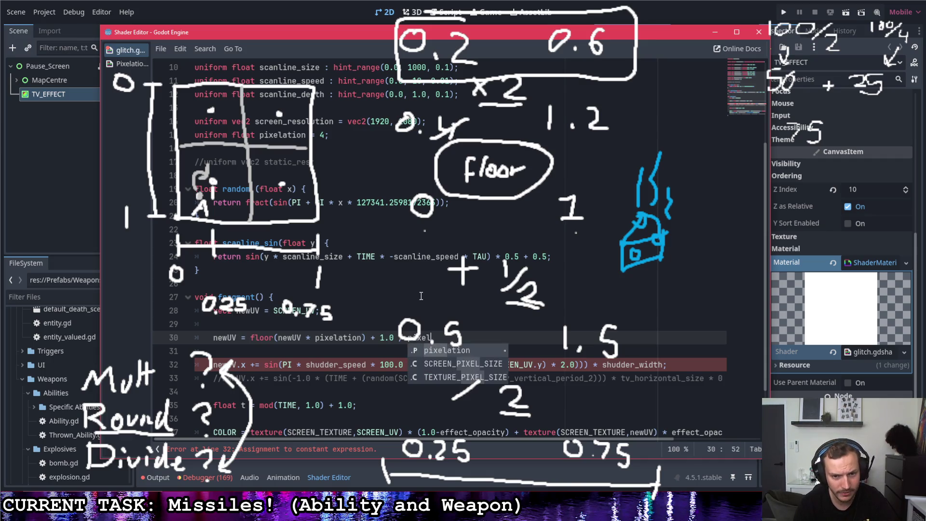
key("Return")
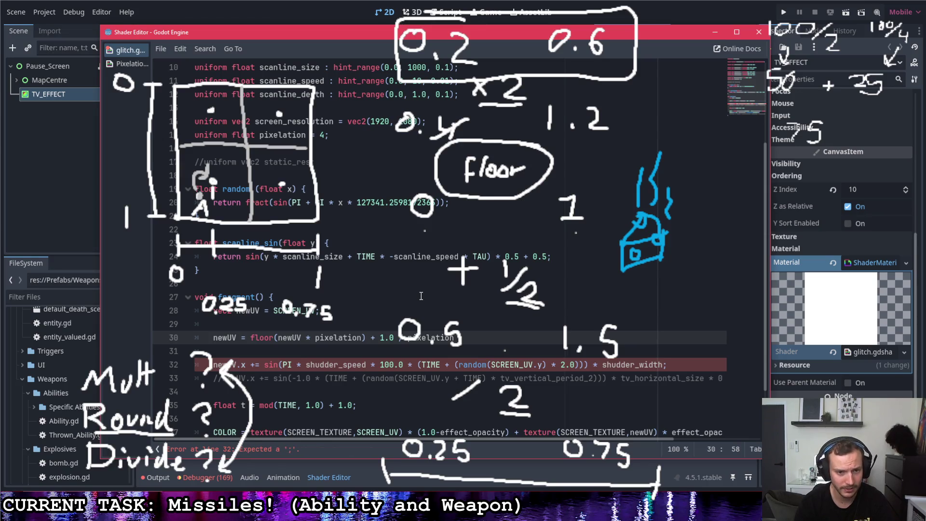
left_click(250, 337)
type("(")
left_click(465, 337)
type("pixel")
key("BackSpace")
key("BackSpace")
key("BackSpace")
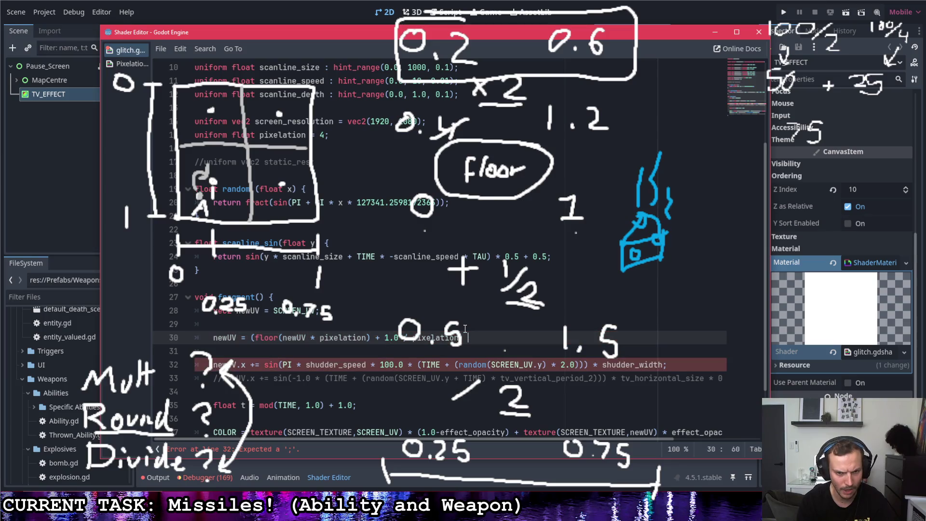
- Close the expression with ') / pixelation' to finish the pixel-snapping line
left_click(404, 337)
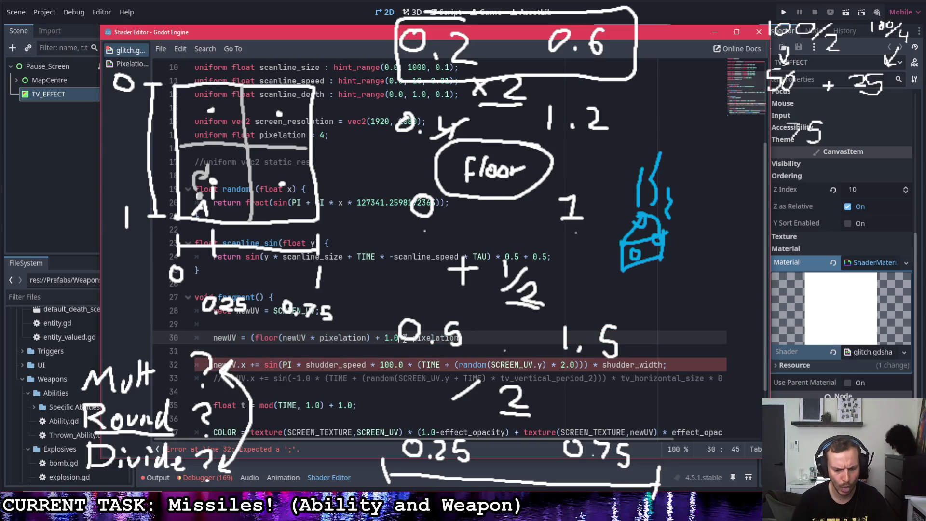
left_click(488, 341)
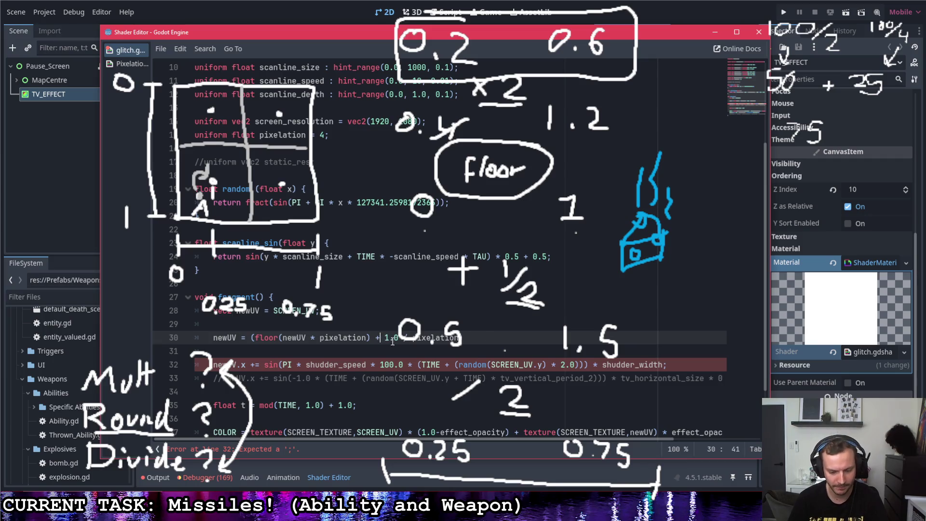
left_click(464, 338)
type("))")
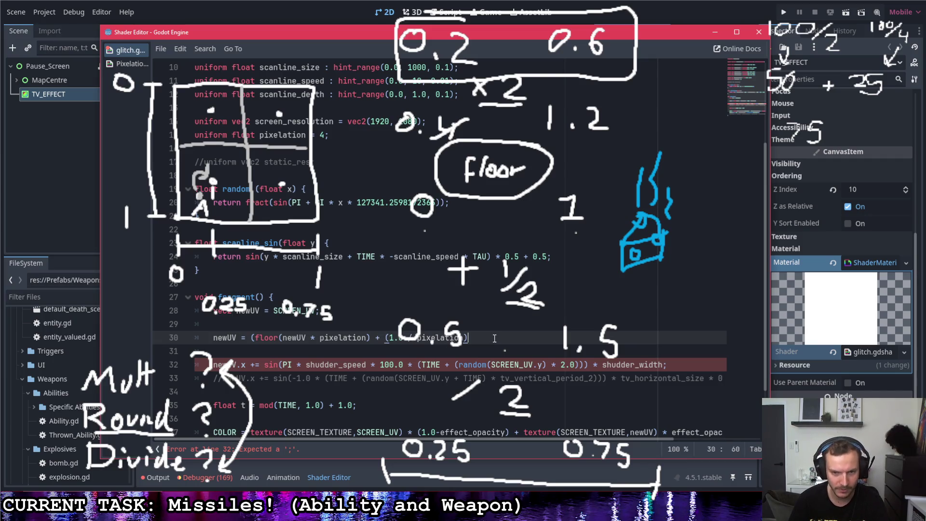
type(" / pixel")
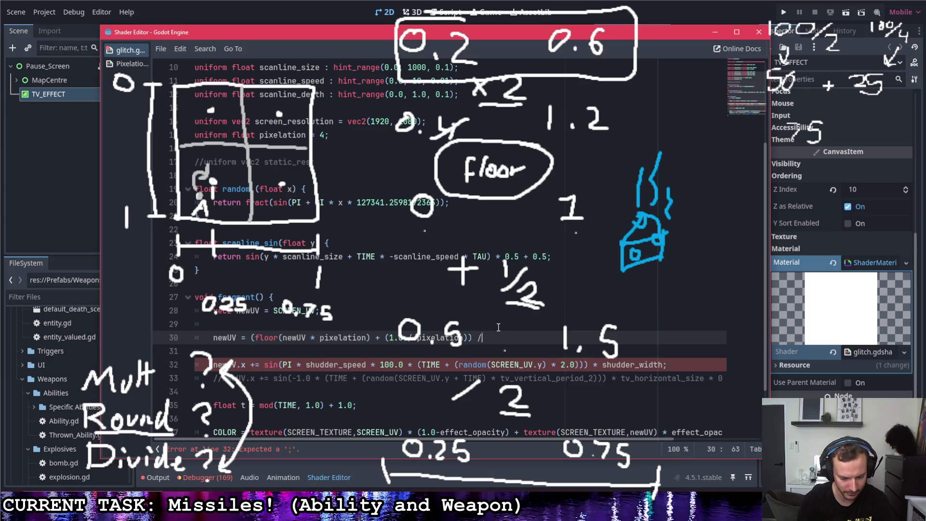
key("Return")
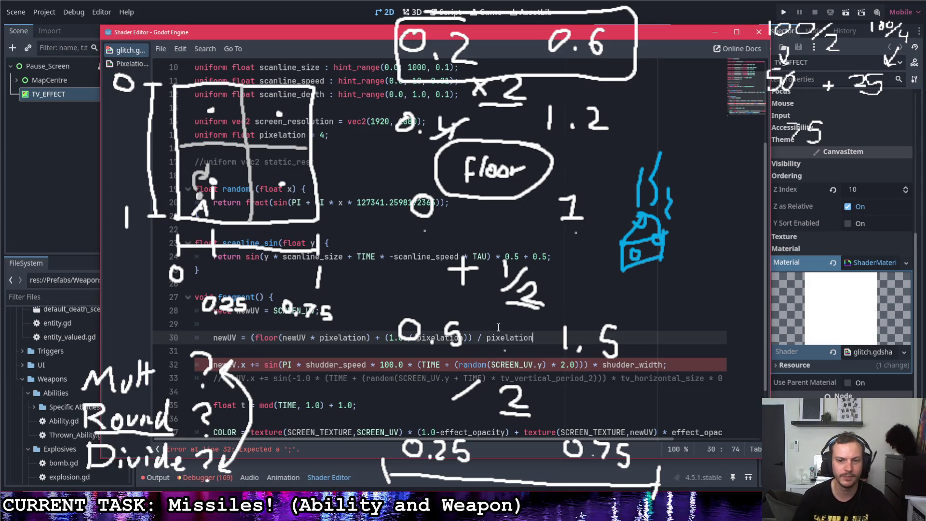
left_click(488, 309)
left_click_drag(536, 337, 250, 338)
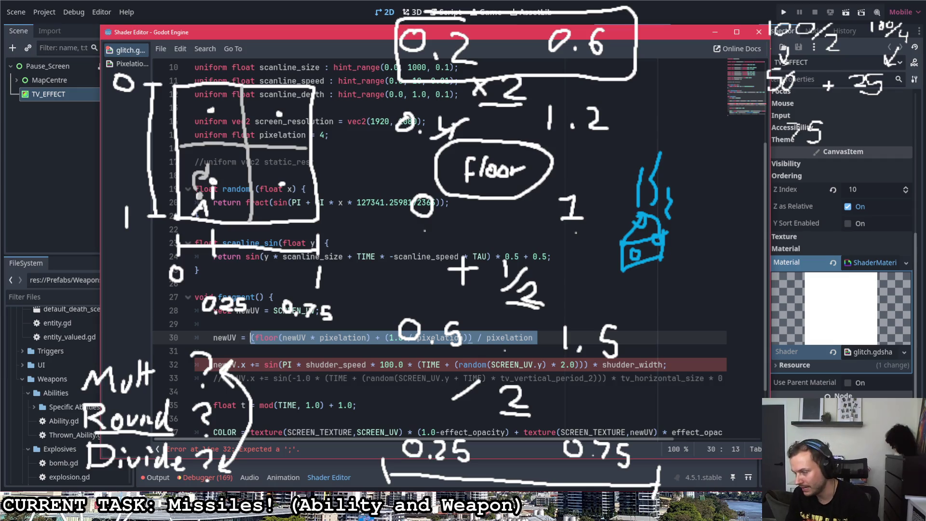
- Box-select all the hand-drawn rounding diagrams and delete them
left_click(829, 303)
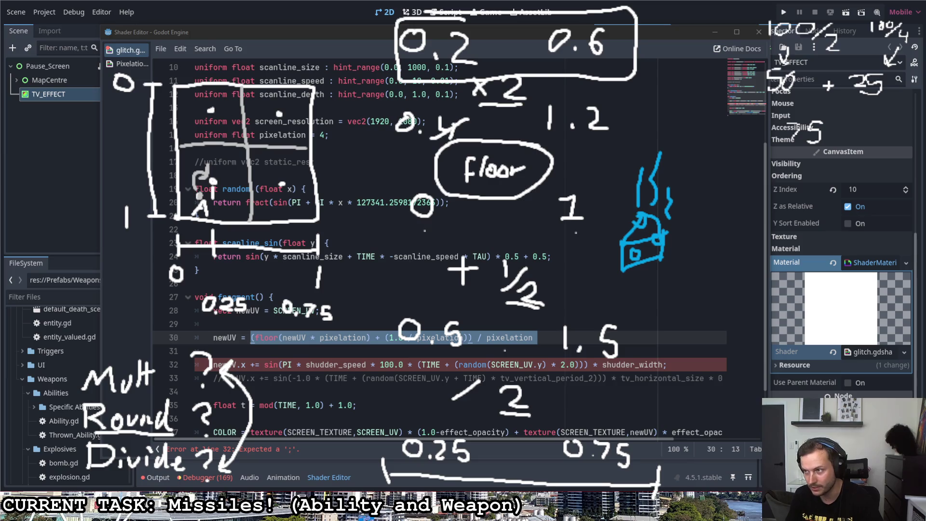
mouse_move(223, 487)
left_mouse_down()
mouse_move(52, 501)
mouse_move(52, 517)
left_mouse_up()
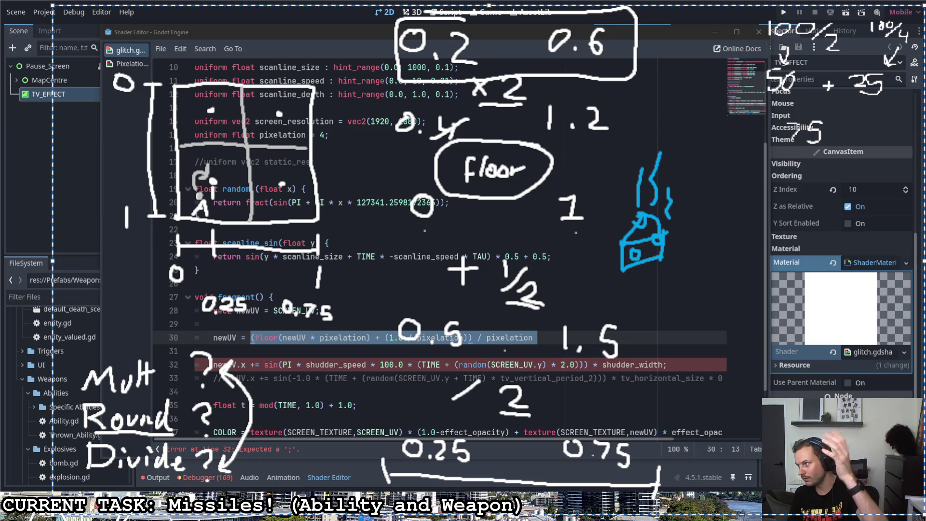
key("Delete")
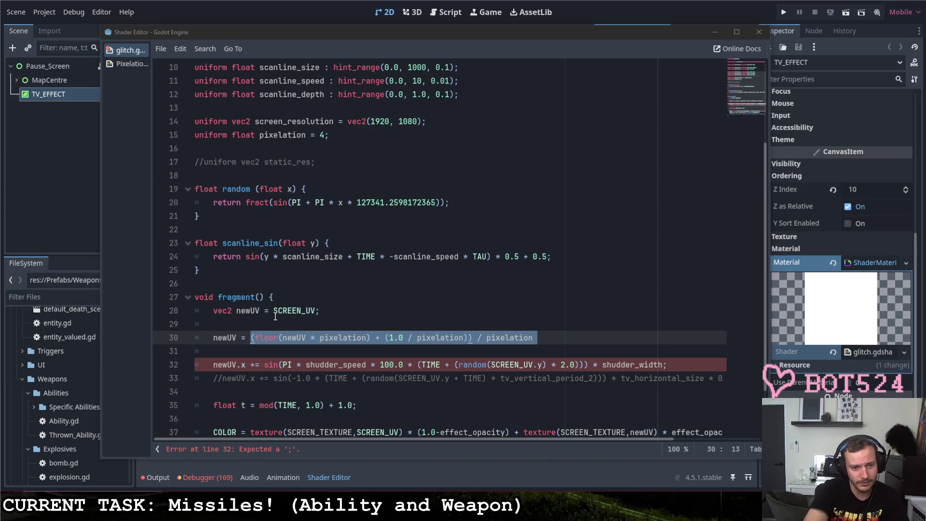
- Select 'pixelation' on line 30 and sketch a small square divided into a 2×2 grid
left_click(307, 337)
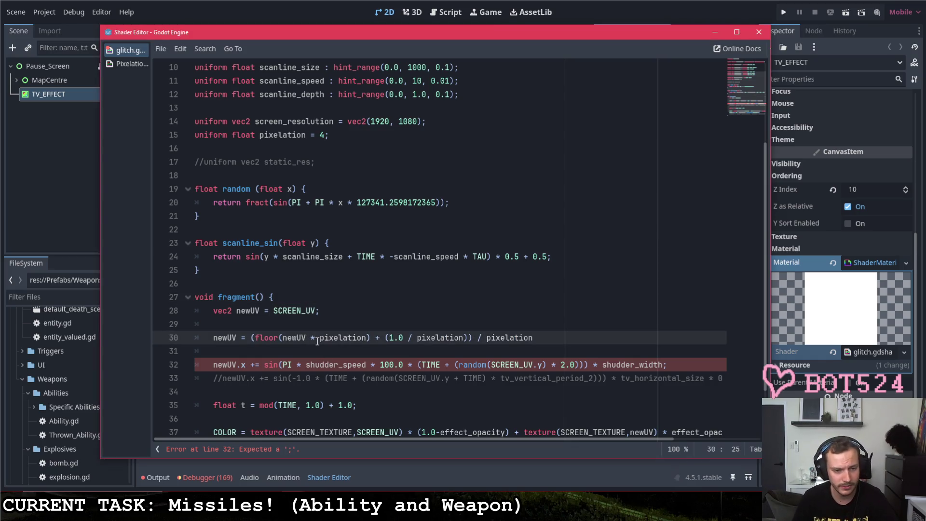
left_click_drag(320, 338, 367, 338)
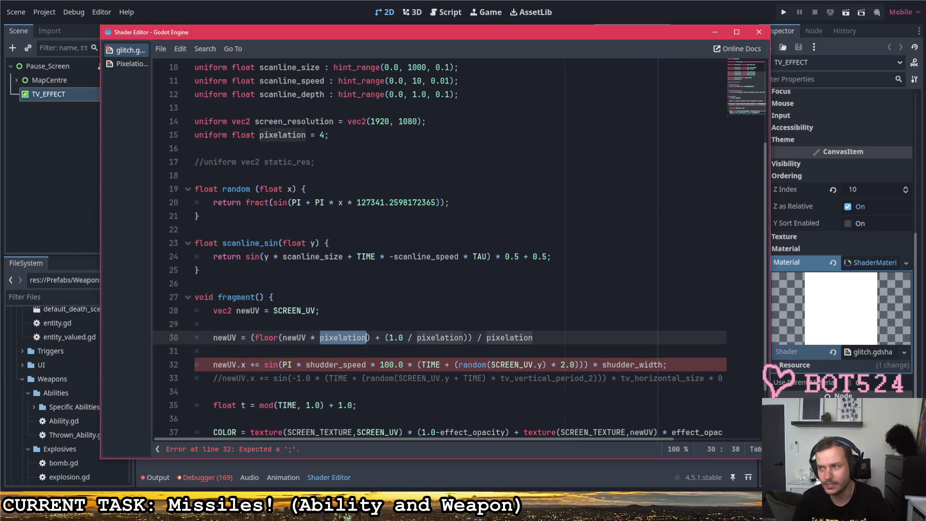
key("alt+Tab")
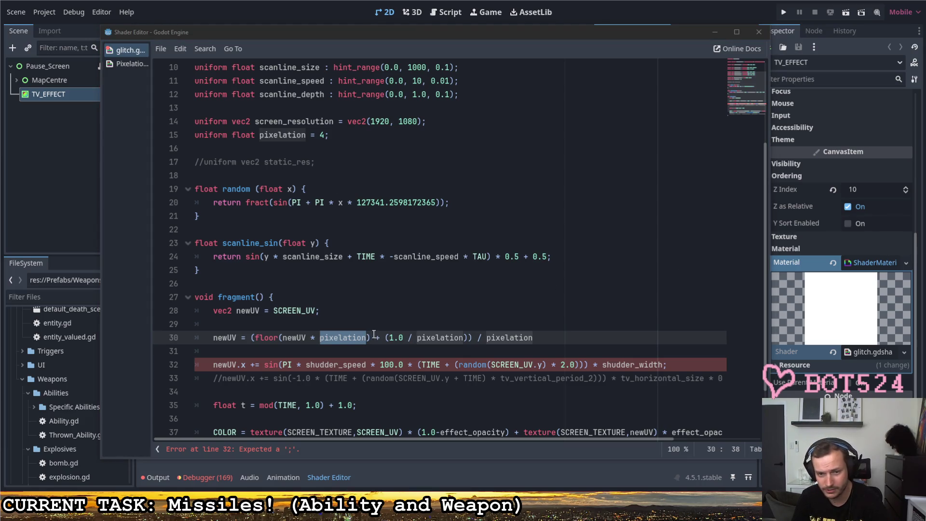
left_click_drag(140, 95, 148, 201)
mouse_move(139, 93)
left_mouse_down()
mouse_move(243, 89)
mouse_move(248, 164)
mouse_move(239, 198)
mouse_move(146, 203)
left_mouse_up()
left_click_drag(189, 92, 194, 195)
left_click_drag(144, 144, 244, 137)
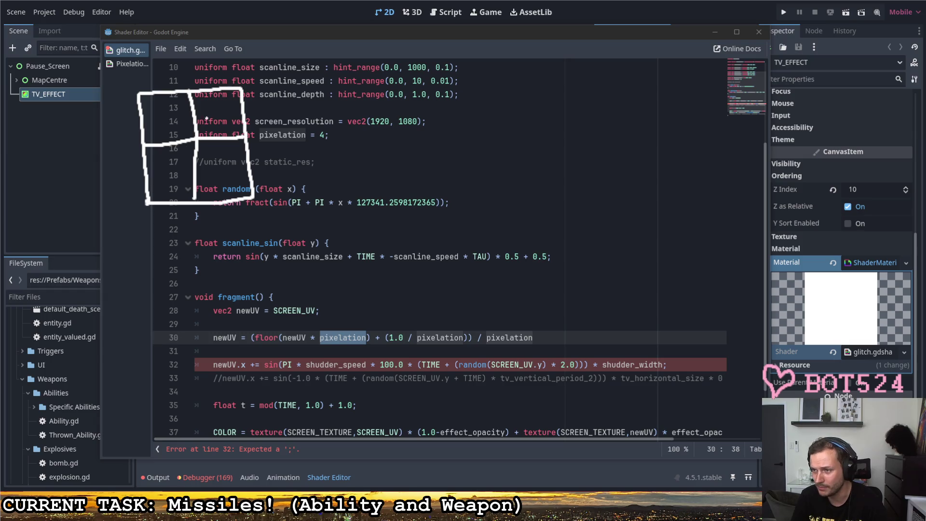
- Draw a wider 2×2 grid with sample dots plus width and height marks
left_click_drag(327, 89, 332, 207)
mouse_move(326, 88)
left_mouse_down()
mouse_move(517, 87)
mouse_move(535, 142)
mouse_move(538, 210)
mouse_move(332, 211)
left_mouse_up()
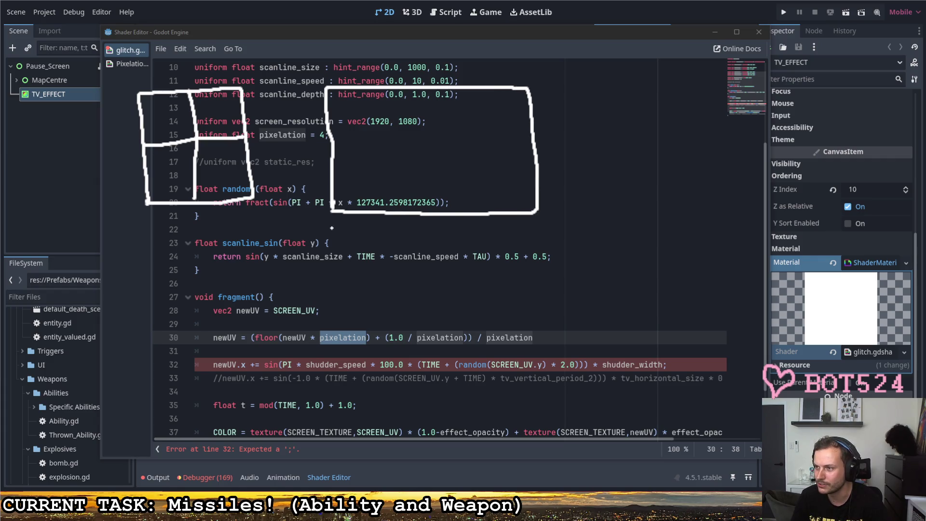
left_click_drag(427, 89, 430, 213)
left_click_drag(334, 152, 533, 145)
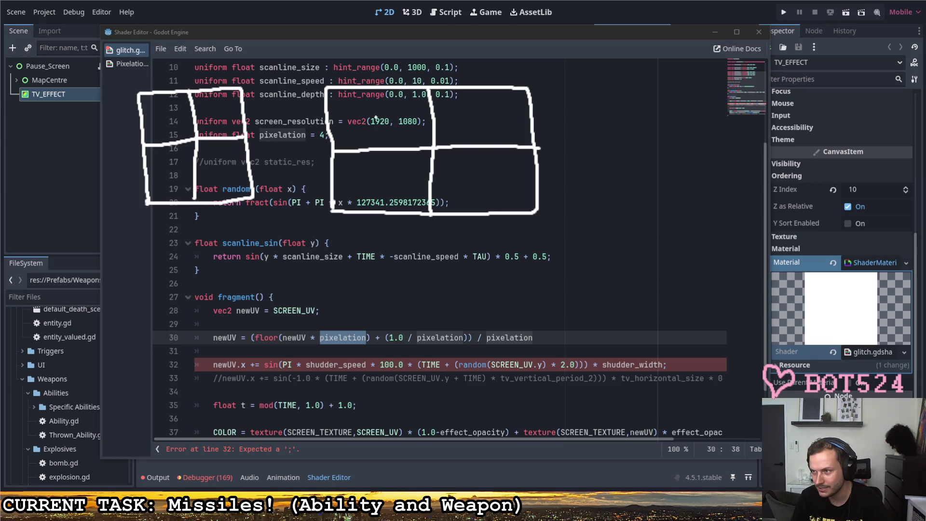
left_click(370, 188)
left_click(469, 172)
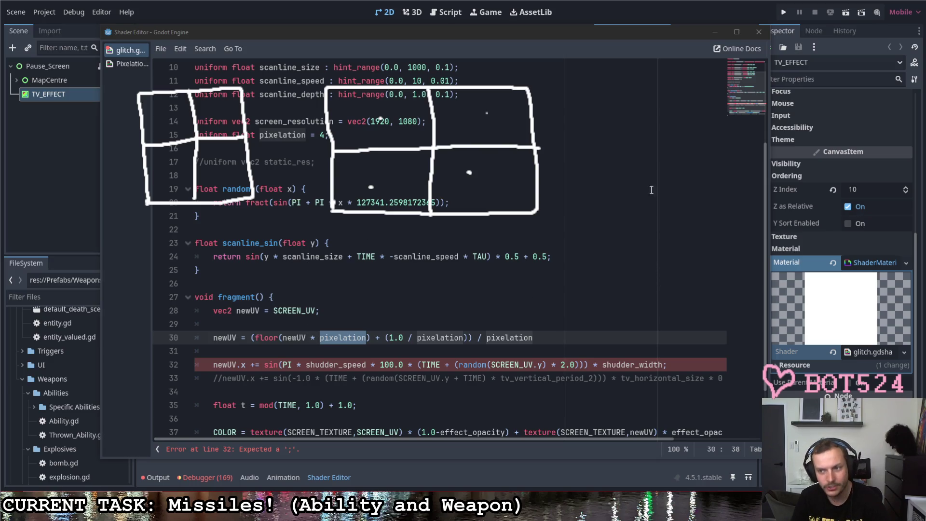
mouse_move(326, 231)
left_mouse_down()
mouse_move(327, 250)
mouse_move(532, 246)
mouse_move(536, 258)
left_mouse_up()
mouse_move(304, 89)
left_mouse_down()
mouse_move(313, 96)
mouse_move(302, 218)
mouse_move(325, 217)
mouse_move(314, 88)
left_mouse_up()
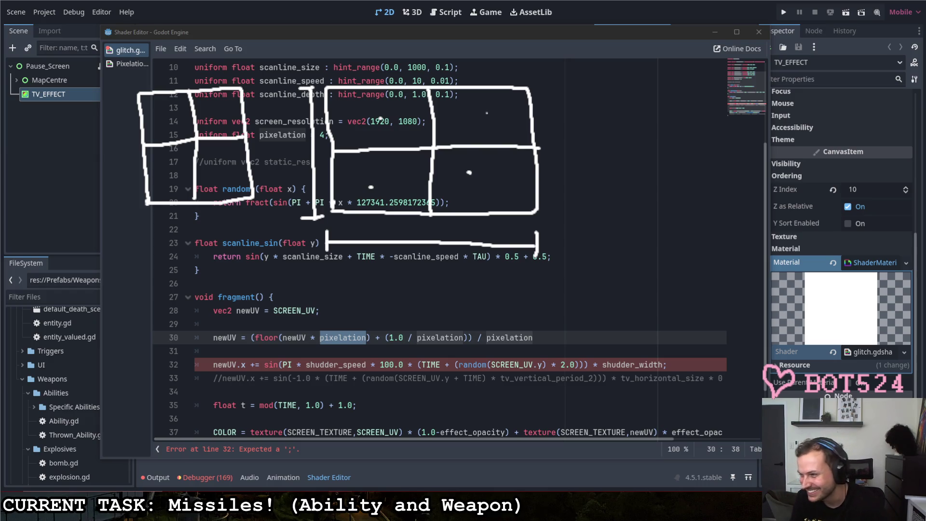
- Underline screen_resolution and scribble notes beneath the wide grid
left_click_drag(291, 45, 292, 53)
key("Escape")
mouse_move(272, 113)
left_mouse_down()
mouse_move(296, 114)
mouse_move(284, 126)
mouse_move(297, 116)
mouse_move(283, 119)
mouse_move(296, 129)
left_mouse_up()
mouse_move(348, 252)
left_mouse_down()
mouse_move(343, 265)
mouse_move(378, 257)
mouse_move(400, 276)
mouse_move(463, 273)
left_mouse_up()
left_click_drag(404, 274, 407, 279)
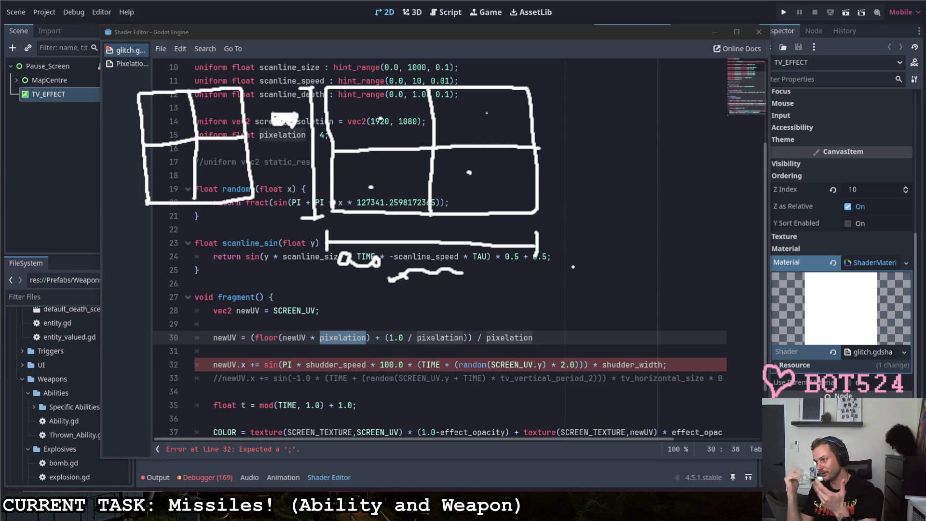
- Delete the bracket, scribbles and wide grid sketch, then place the caret on line 30
mouse_move(299, 215)
left_mouse_down()
mouse_move(550, 280)
mouse_move(552, 293)
left_mouse_up()
key("Delete")
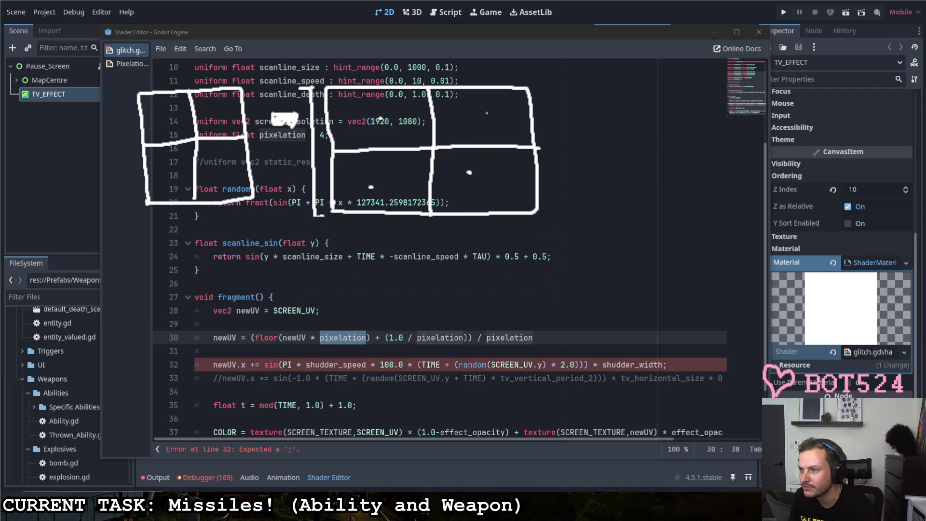
left_click_drag(270, 75, 324, 260)
key("Delete")
left_click_drag(308, 52, 622, 247)
key("Escape")
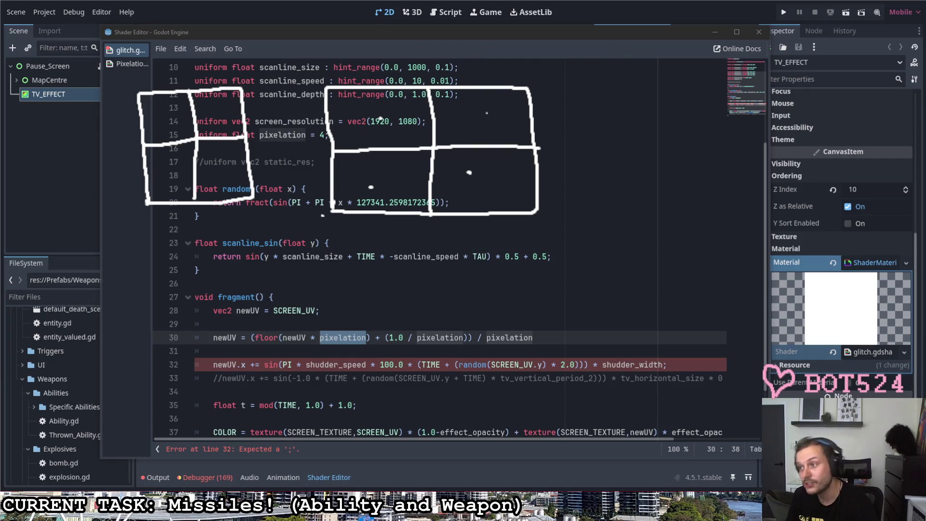
mouse_move(292, 60)
left_mouse_down()
mouse_move(600, 256)
mouse_move(598, 248)
left_mouse_up()
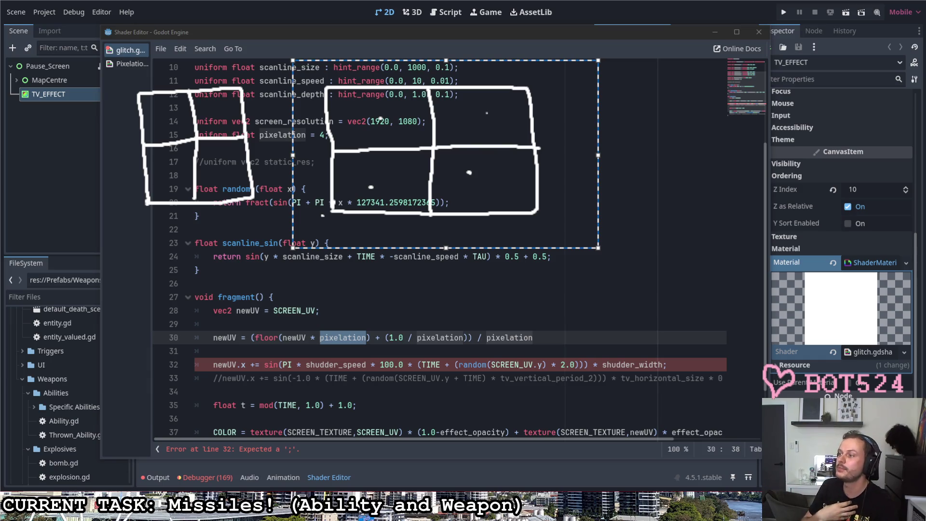
key("Delete")
left_click(331, 329)
left_click(321, 337)
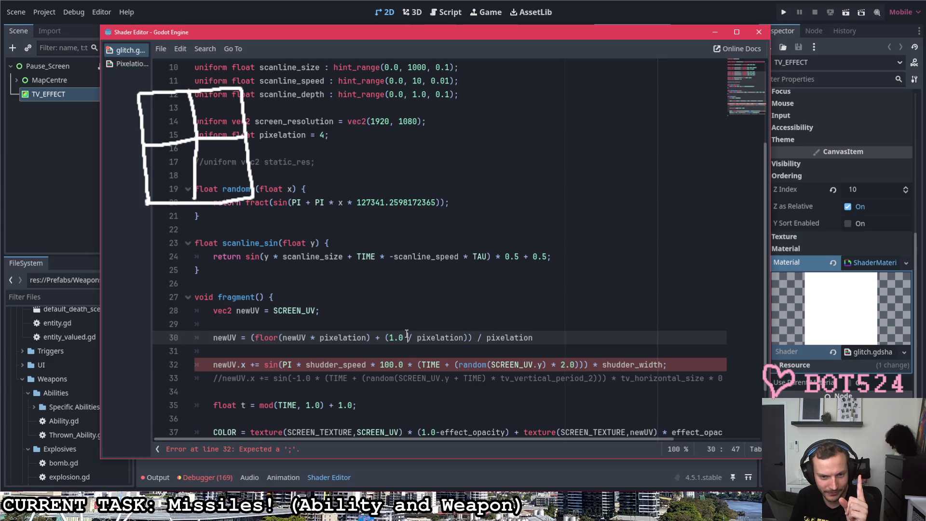
- Add the missing semicolon to line 30 and save the glitch shader
left_click(407, 364)
left_click(449, 365)
scroll(439, 393, "up", 1)
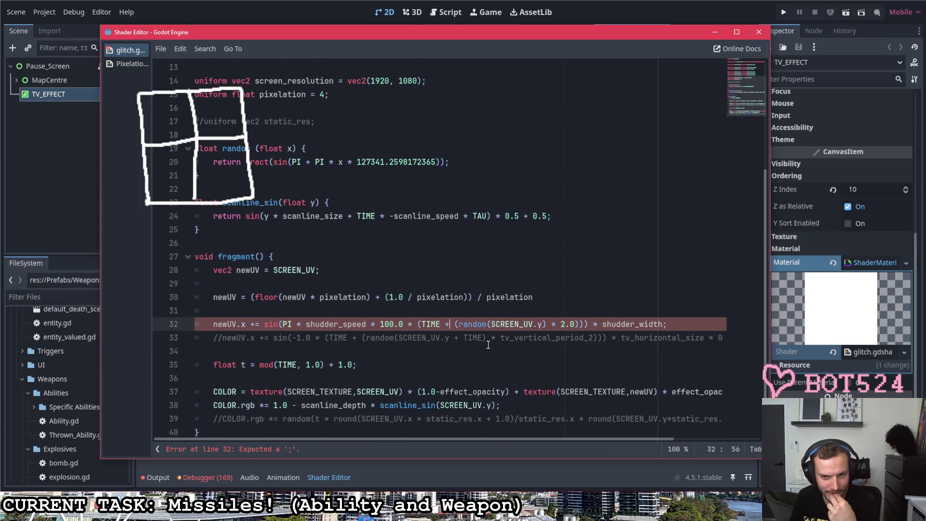
left_click(555, 297)
type(";")
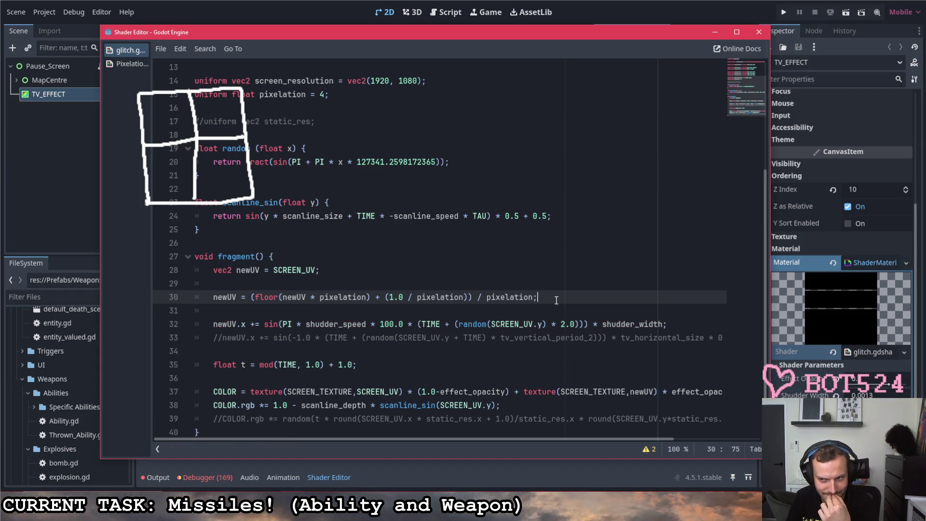
key("ctrl+s")
- Check the scanline effect in the scene, then return to the shader code window
key("alt+Tab")
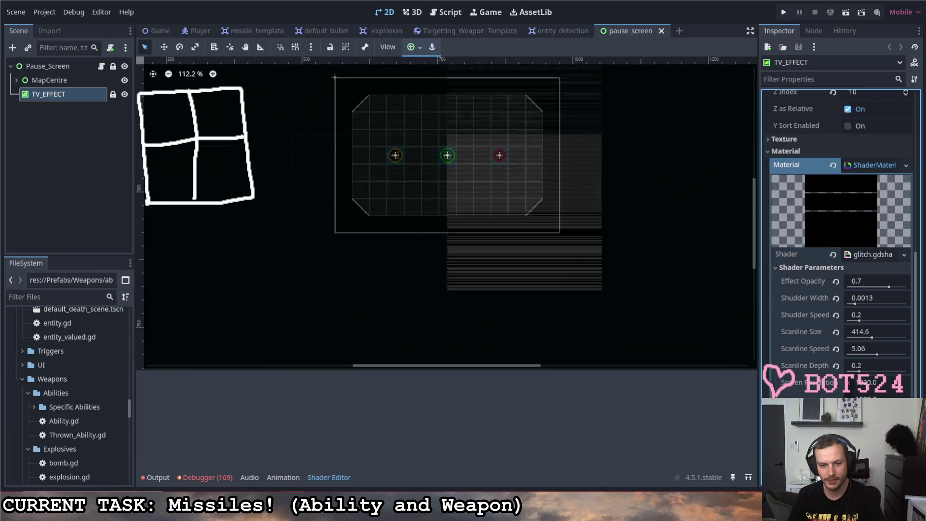
mouse_move(292, 511)
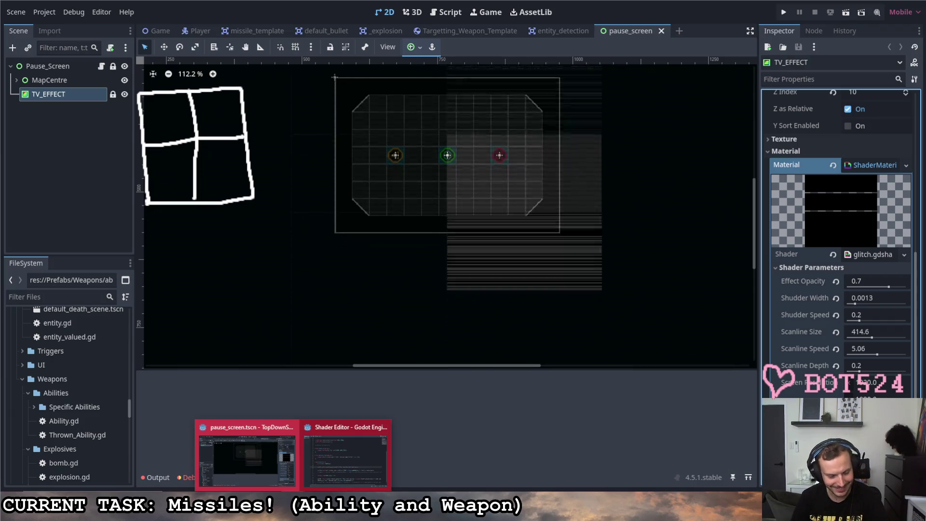
left_click(328, 458)
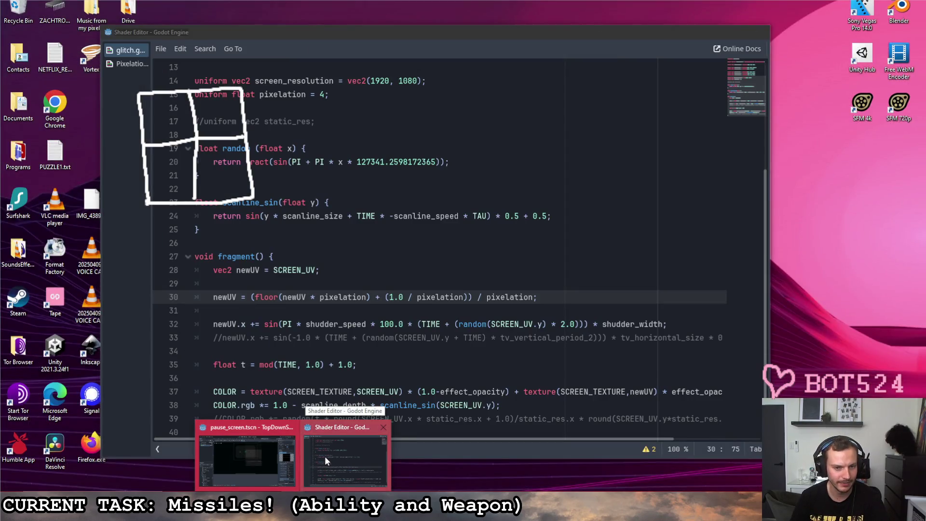
left_click(325, 455)
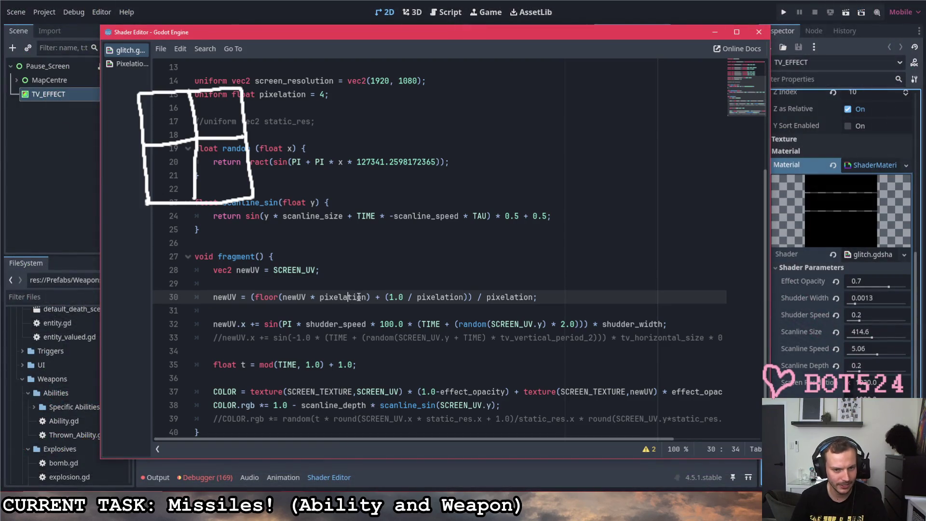
- Check the pixelation uses, draft a newUV.x line, then delete it again
left_click_drag(366, 297, 319, 297)
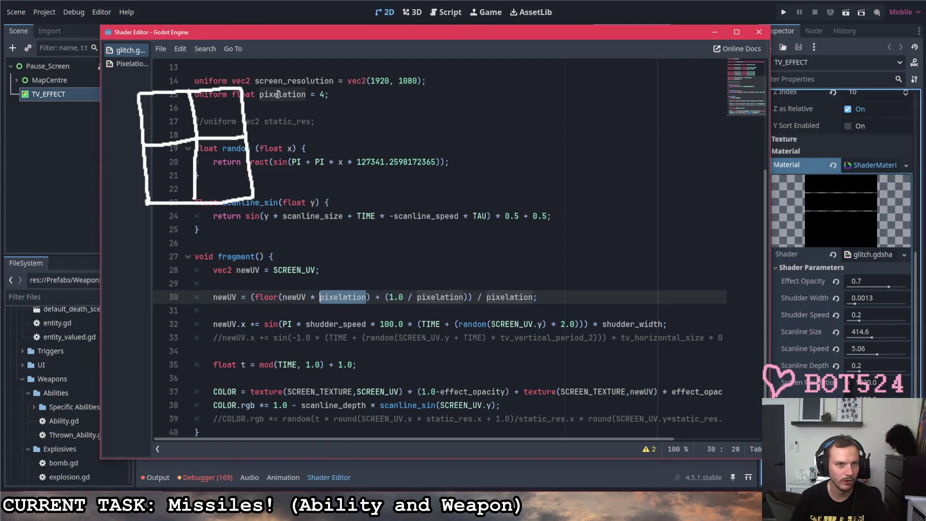
left_click_drag(255, 81, 334, 81)
left_click(371, 80)
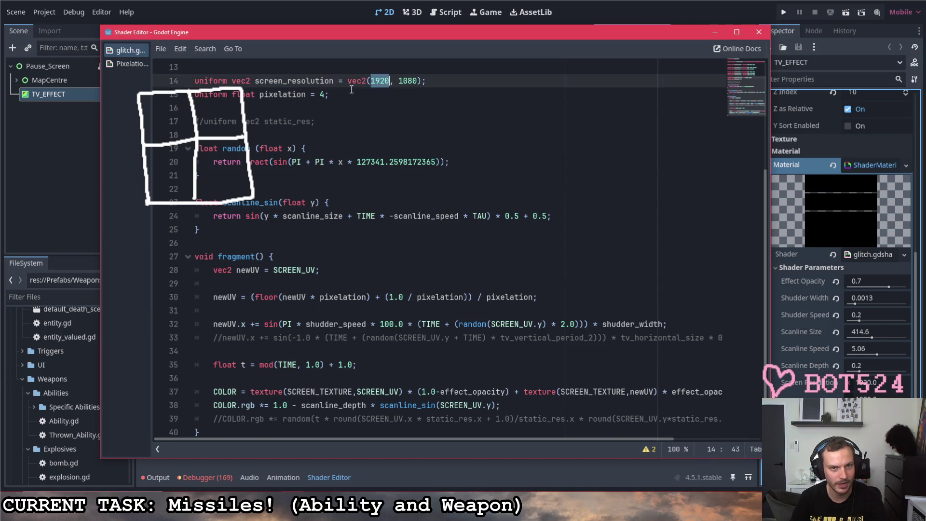
left_click(320, 94)
left_click(381, 285)
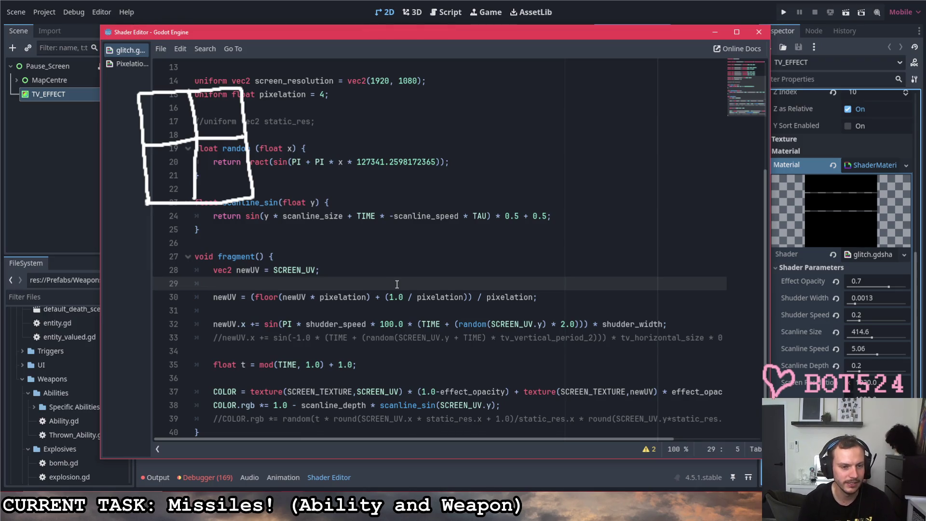
key("Return")
type("new")
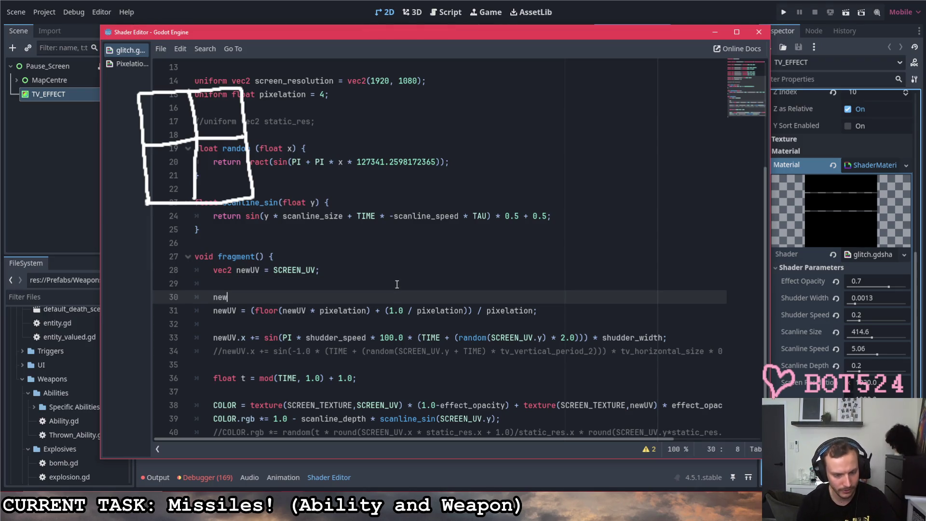
type("UV.x")
key("Escape")
key("Down")
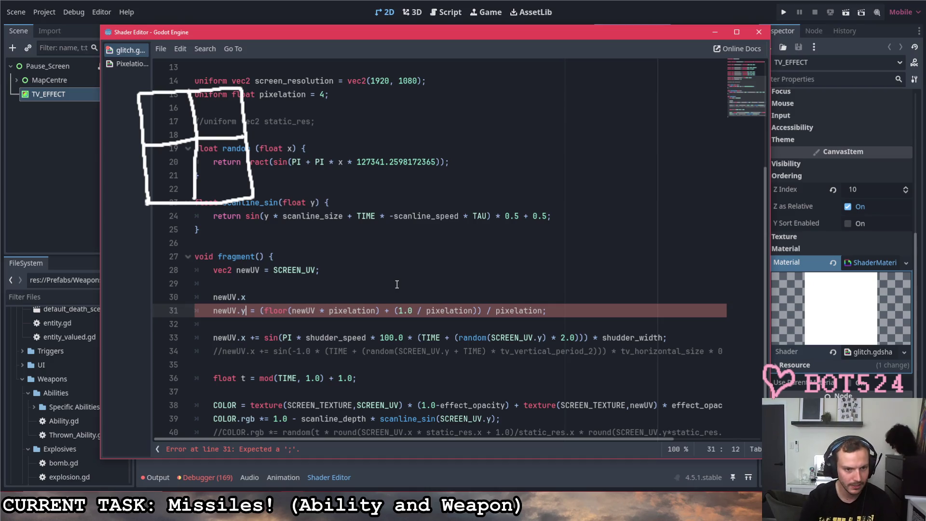
left_click(246, 296)
key("BackSpace")
key("BackSpace")
key("BackSpace")
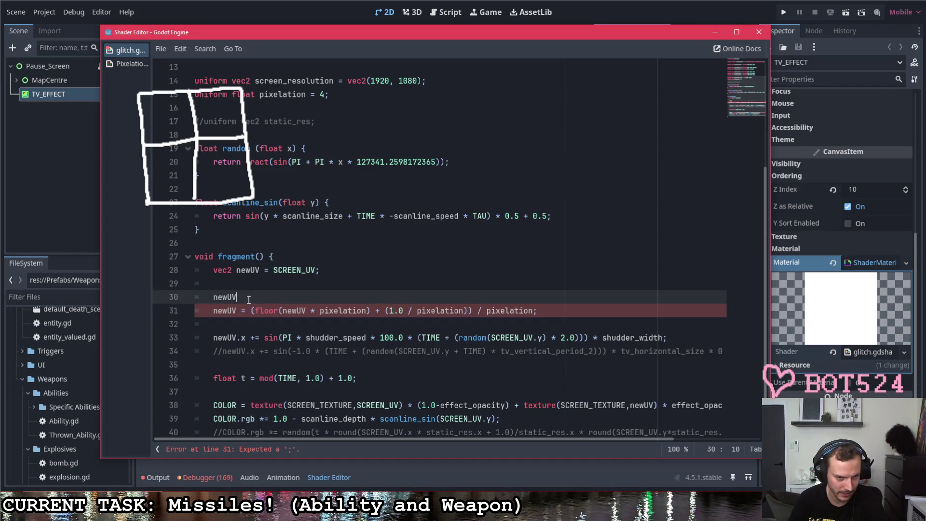
key("Delete")
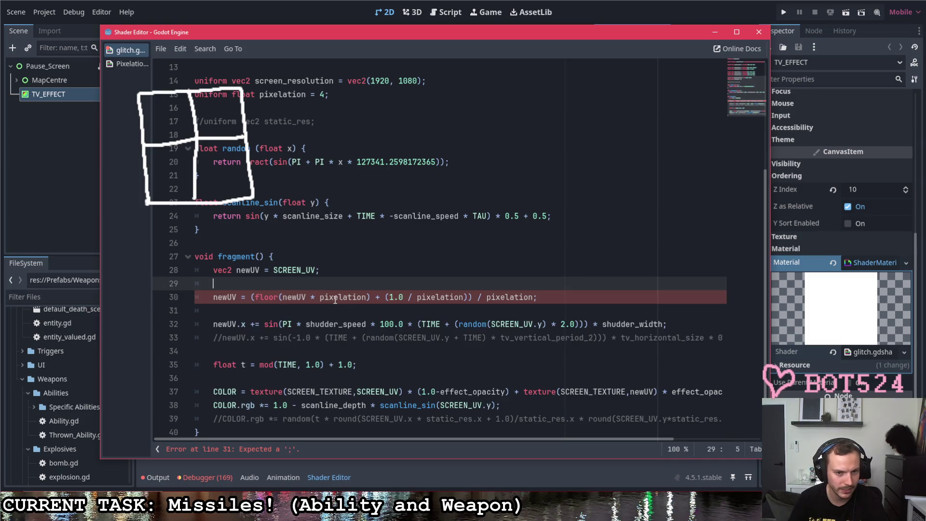
- Declare 'vec2 ratio = screen_resolution / pixelation;' above the pixelation line
left_click_drag(318, 297, 366, 298)
left_click(319, 297)
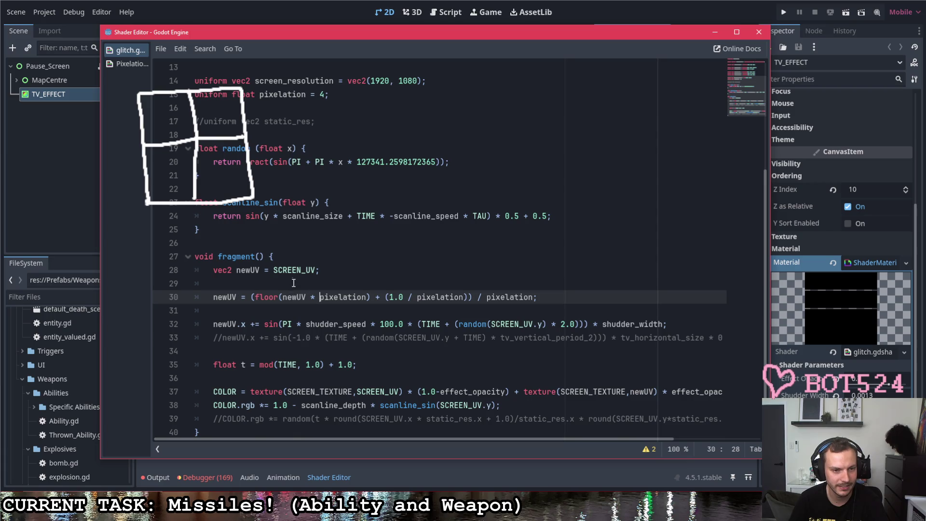
left_click(320, 284)
key("Return")
type("vec")
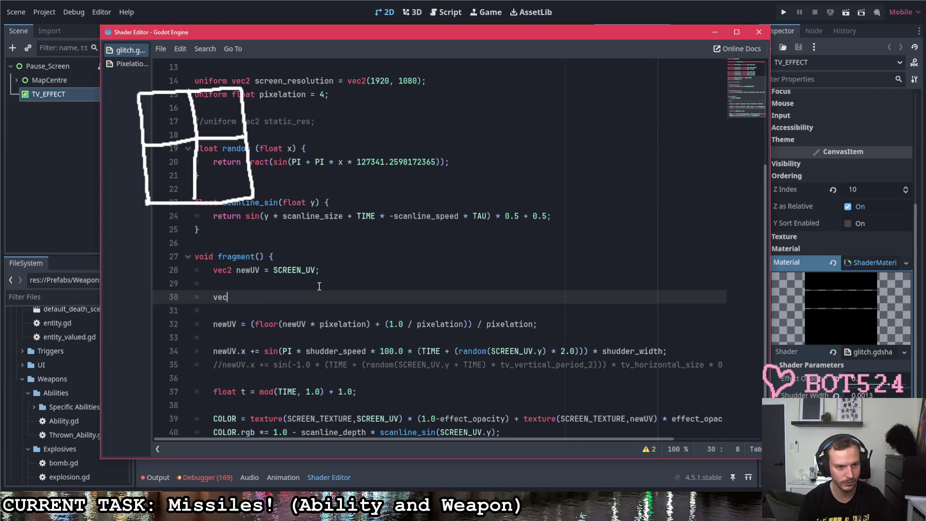
type("2 ratio = ")
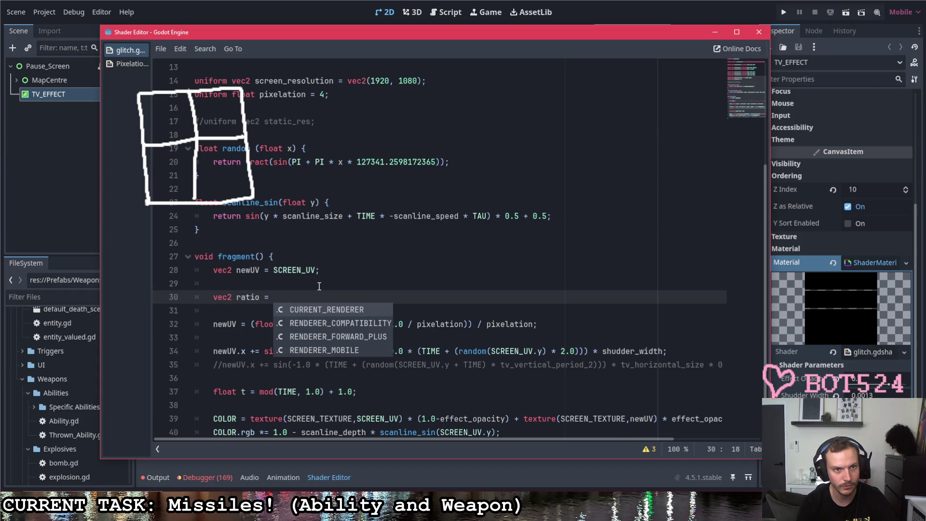
type("screen")
key("Return")
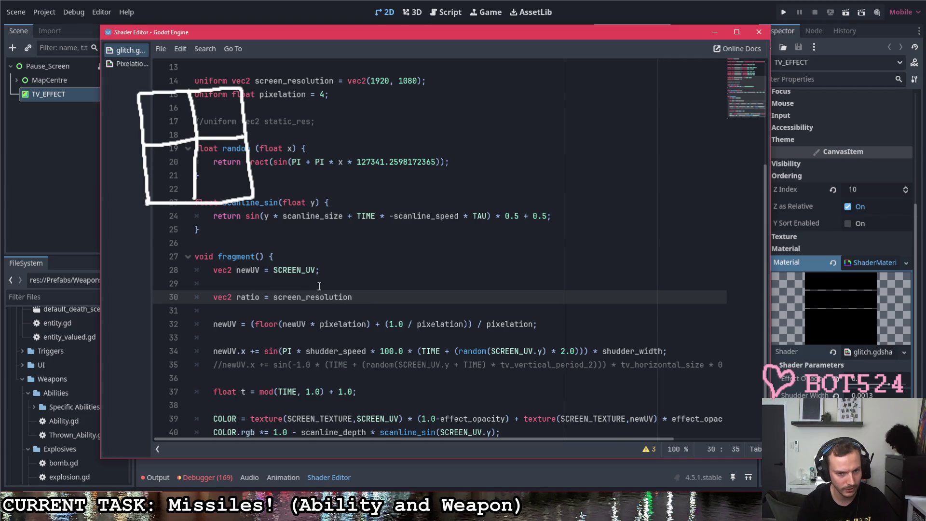
type(" / pixel")
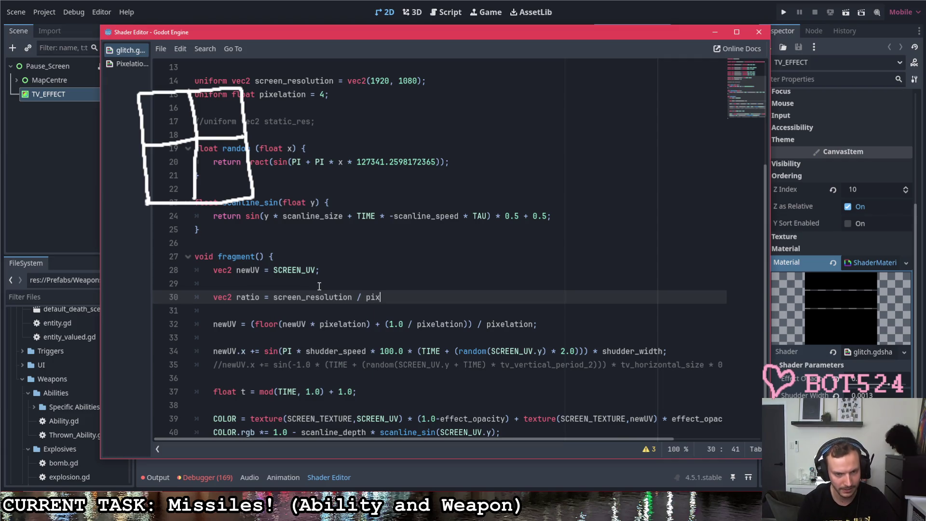
key("Return")
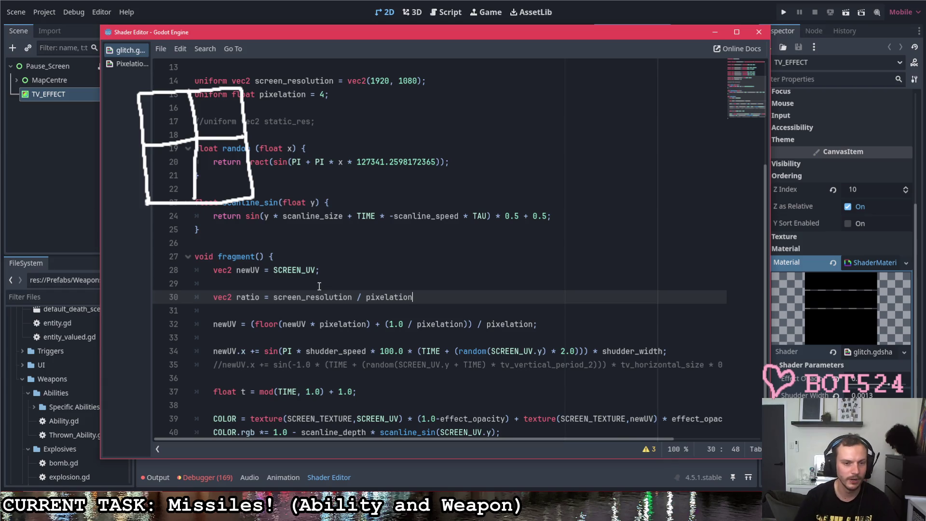
type(";")
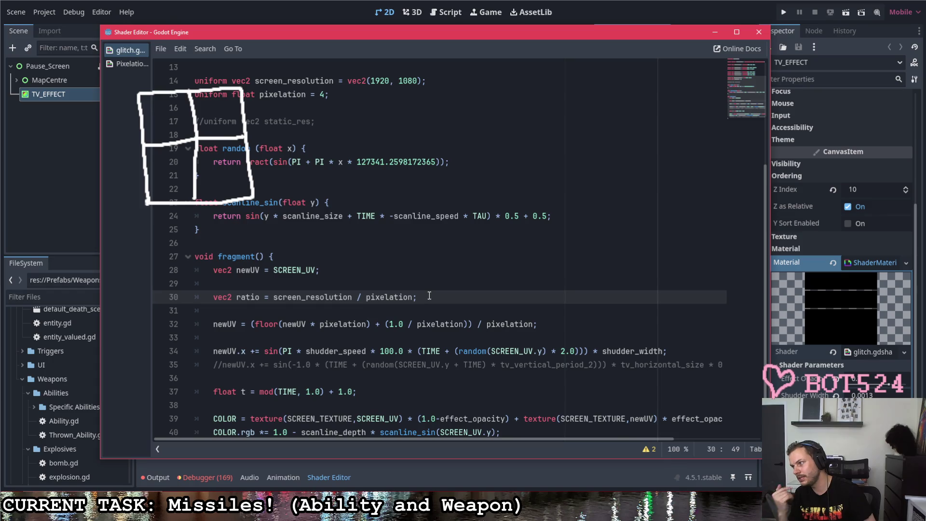
- Add a draft unterminated 1.0/SCREEN_PIXEL_SIZE line below the ratio line
key("Return")
type("sceen_pi")
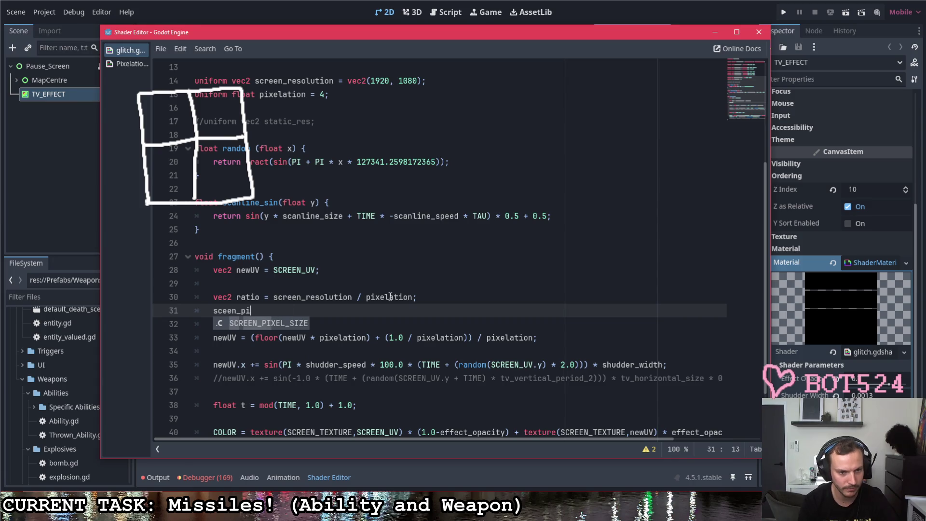
key("Return")
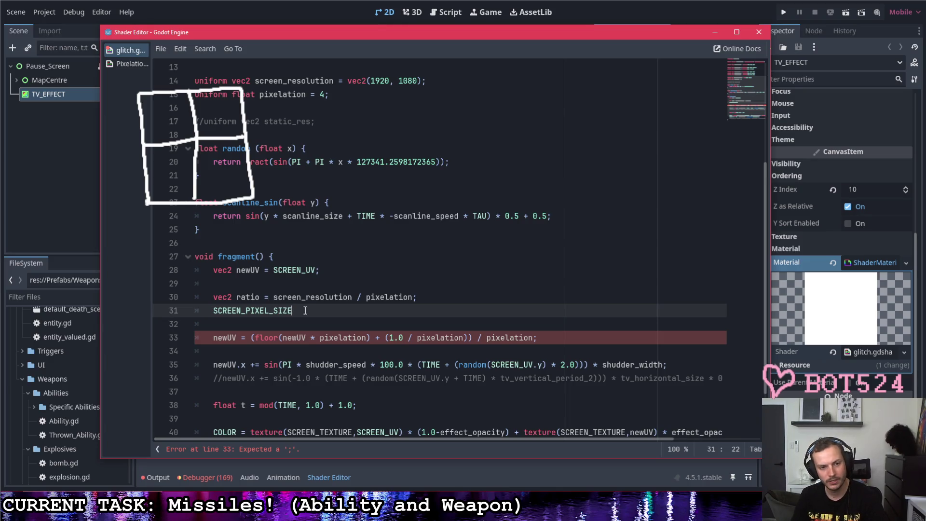
left_click(214, 310)
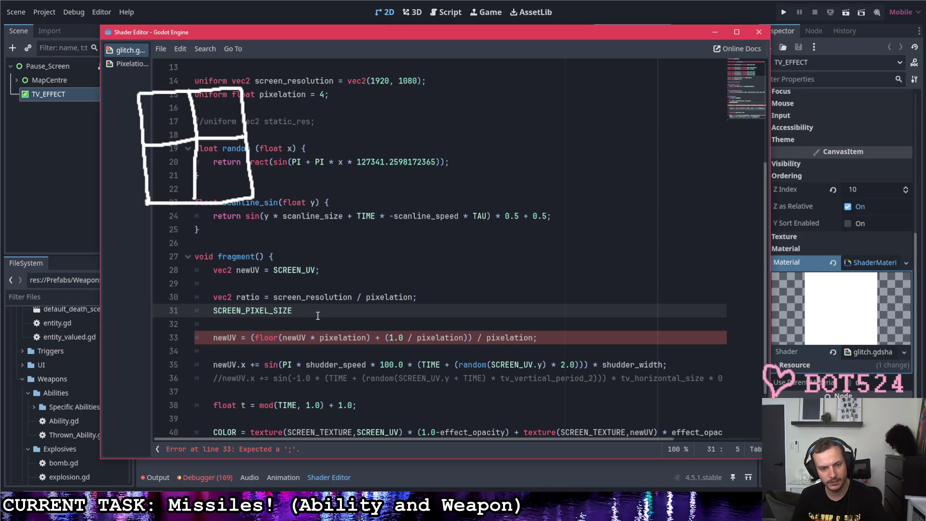
type("1/")
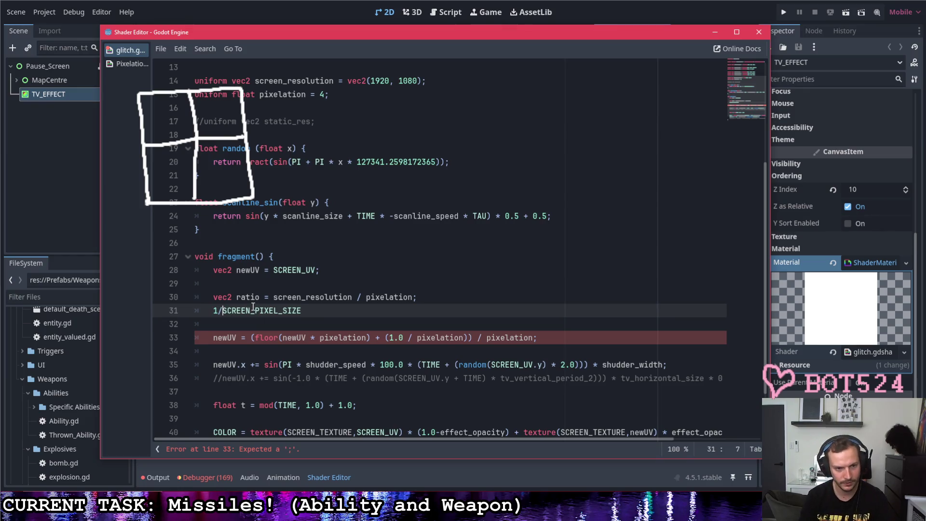
left_click(319, 312)
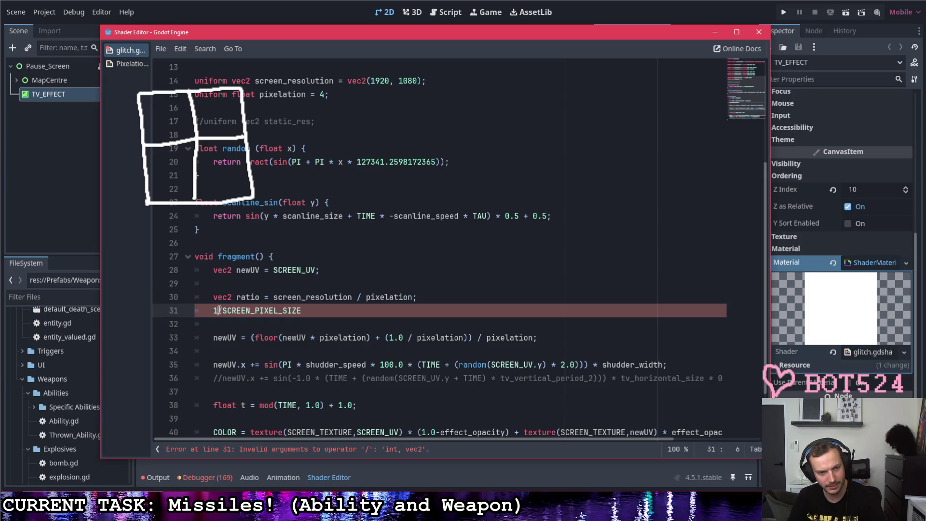
type(".0")
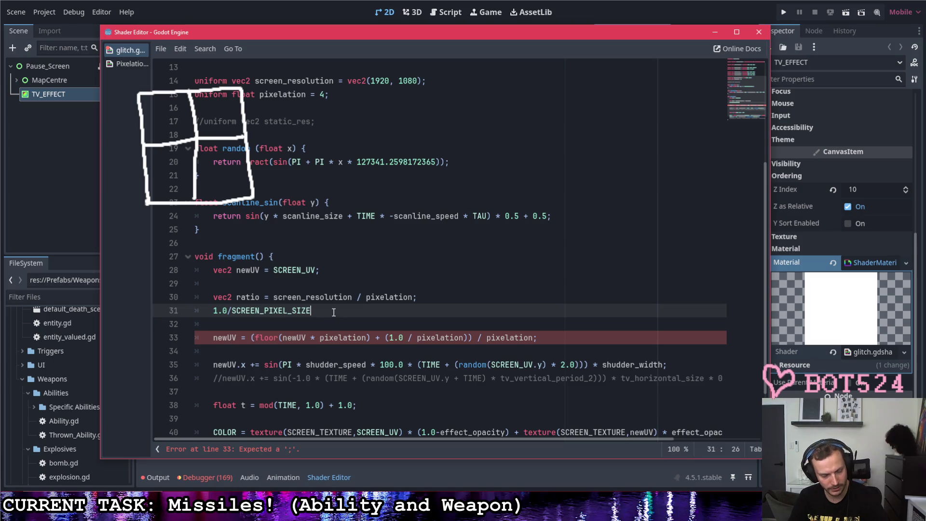
scroll(312, 130, "up", 3)
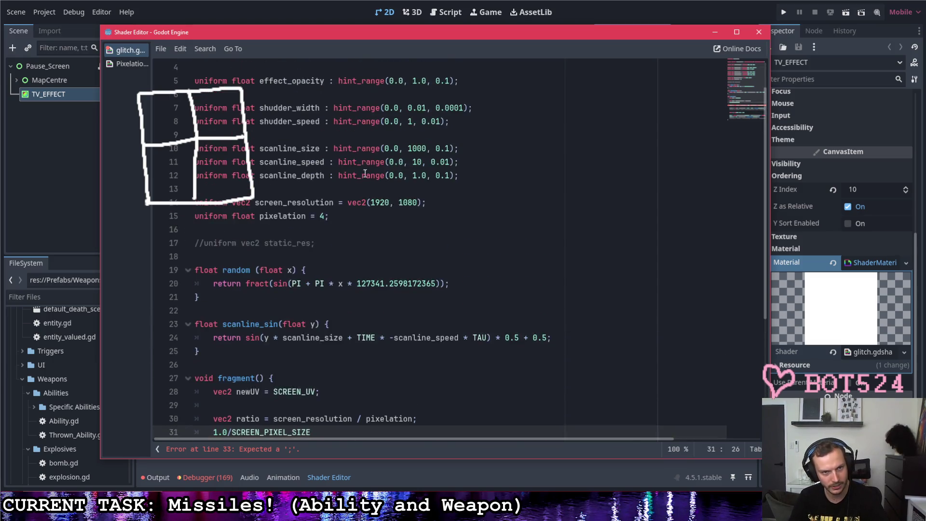
left_click_drag(429, 202, 170, 207)
- Delete the screen_resolution uniform and set ratio to 1.0/SCREEN_PIXEL_SIZE
key("BackSpace")
scroll(318, 299, "down", 2)
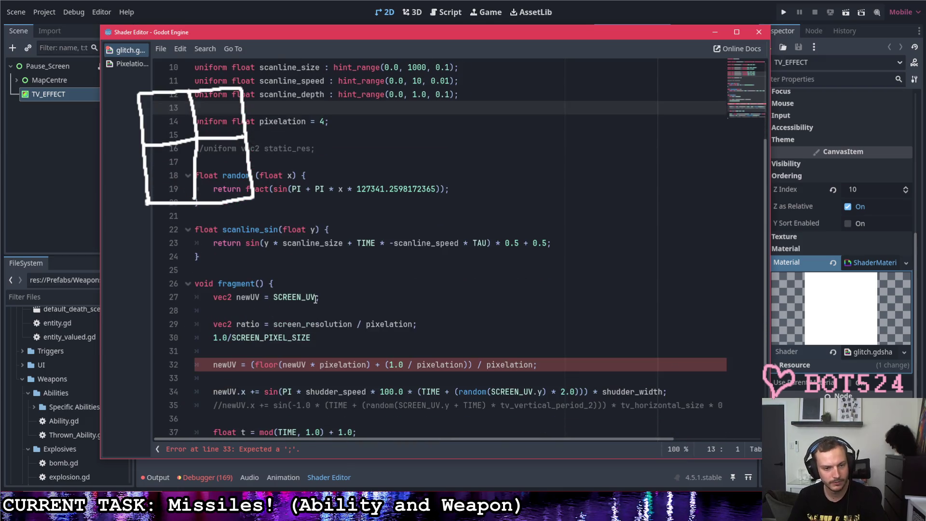
type(";")
left_click(329, 324)
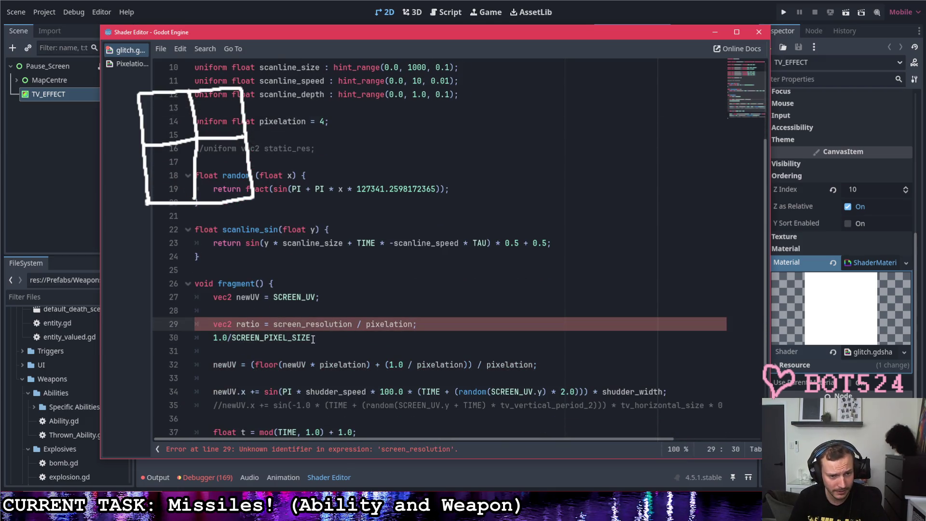
left_click_drag(274, 323, 353, 324)
left_click_drag(413, 324, 274, 324)
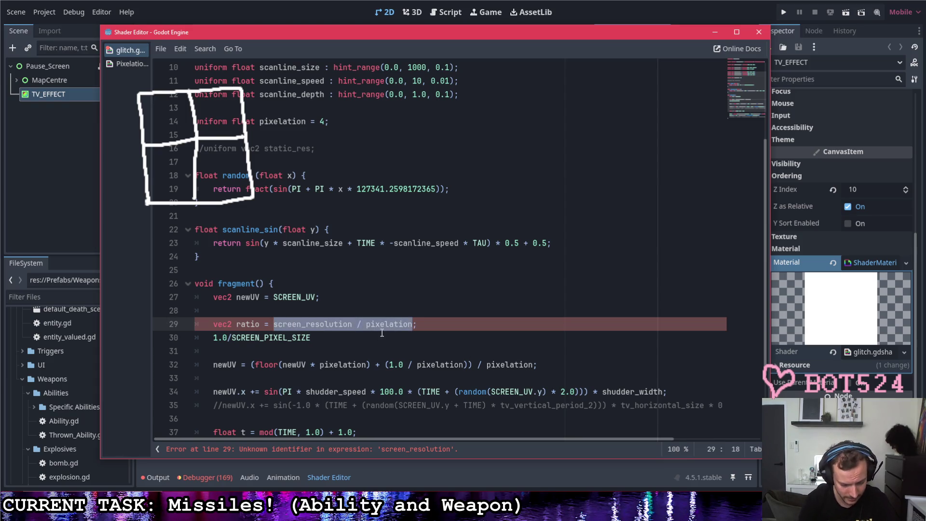
type("SCREEN_")
key("Return")
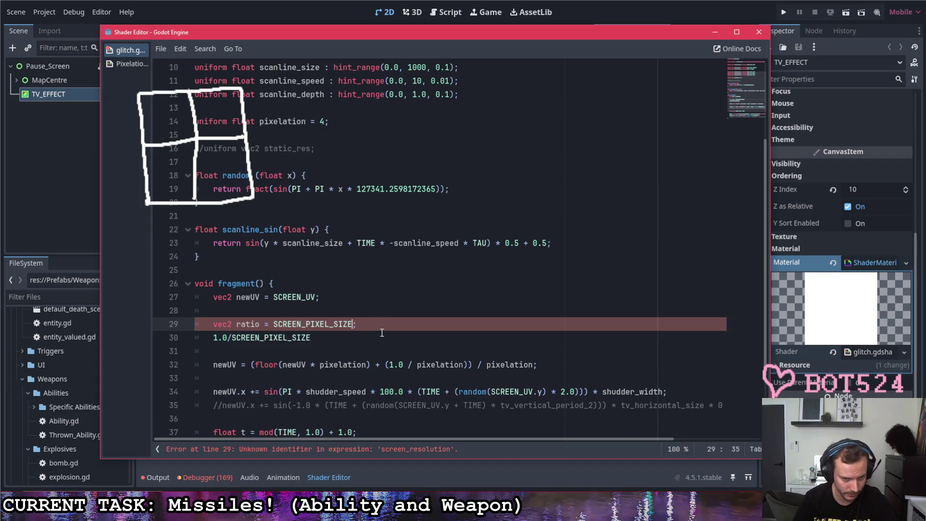
left_click(274, 325)
type("1.0/")
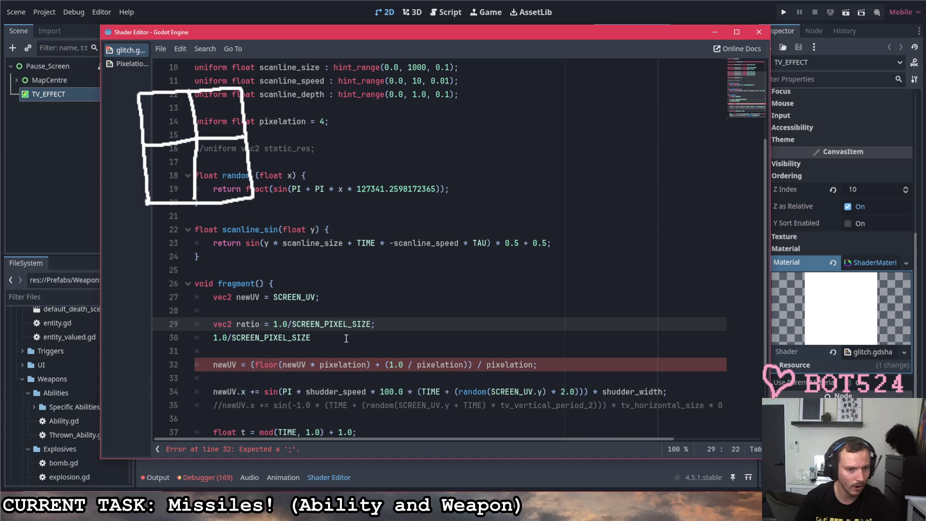
- Remove the stray duplicate 1.0/SCREEN_PIXEL_SIZE line and start spacing the division
triple_click(346, 338)
key("BackSpace")
key("BackSpace")
left_click(288, 326)
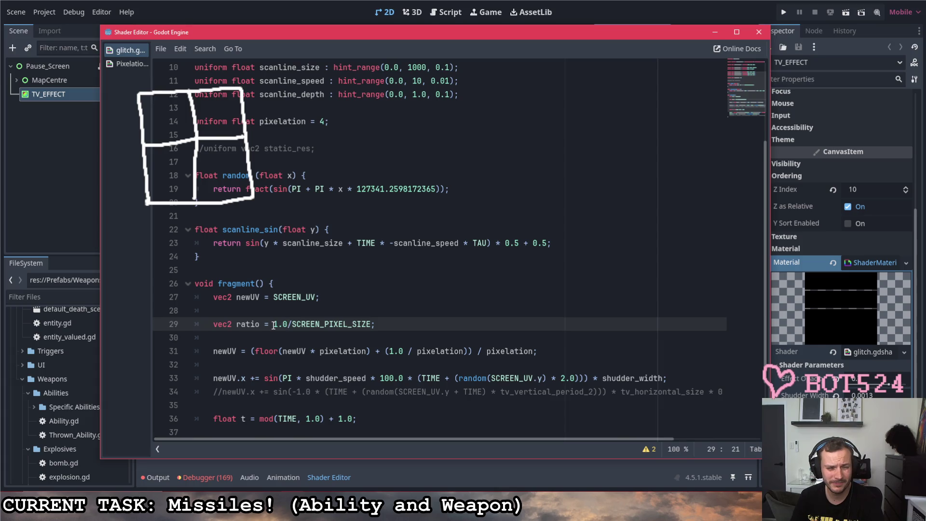
key("Right")
- Rewrite the ratio line as (1.0 / SCREEN_PIXEL_SIZE) / pixelation
key("ctrl+Right")
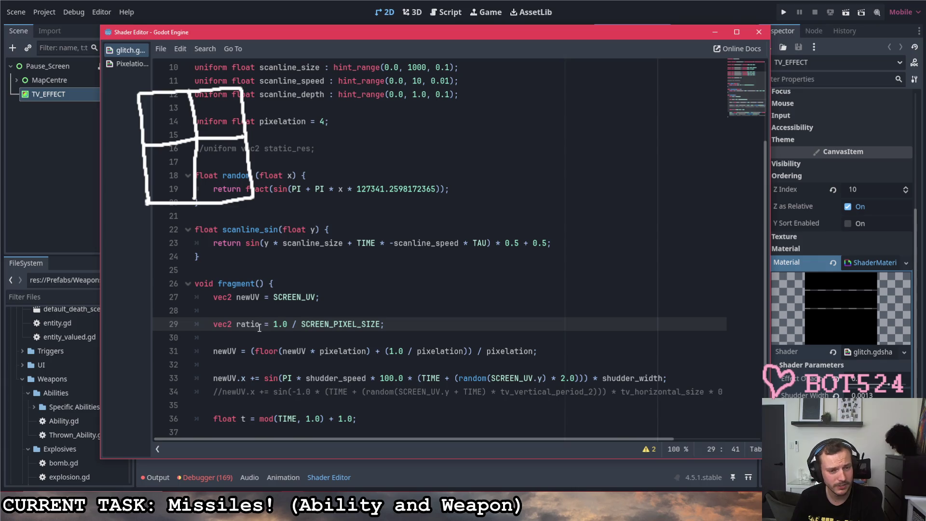
left_click_drag(302, 325, 381, 326)
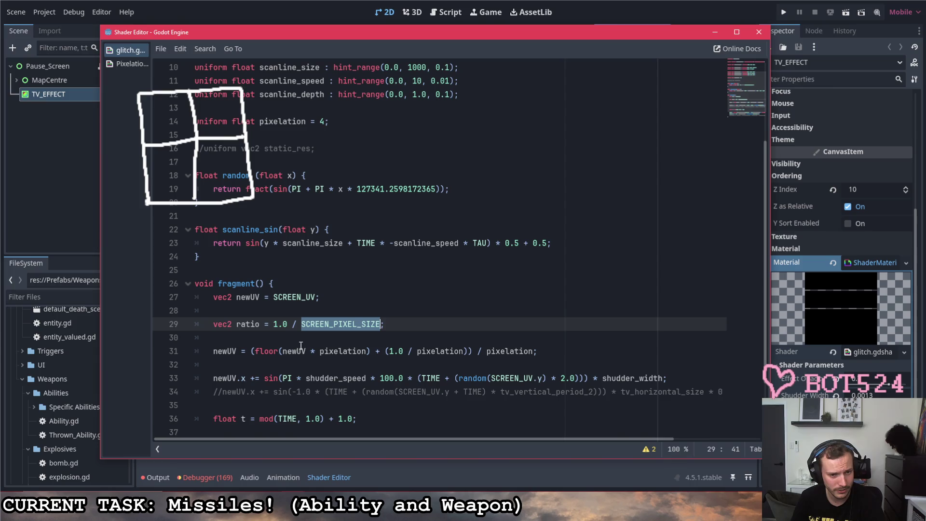
left_click(382, 326)
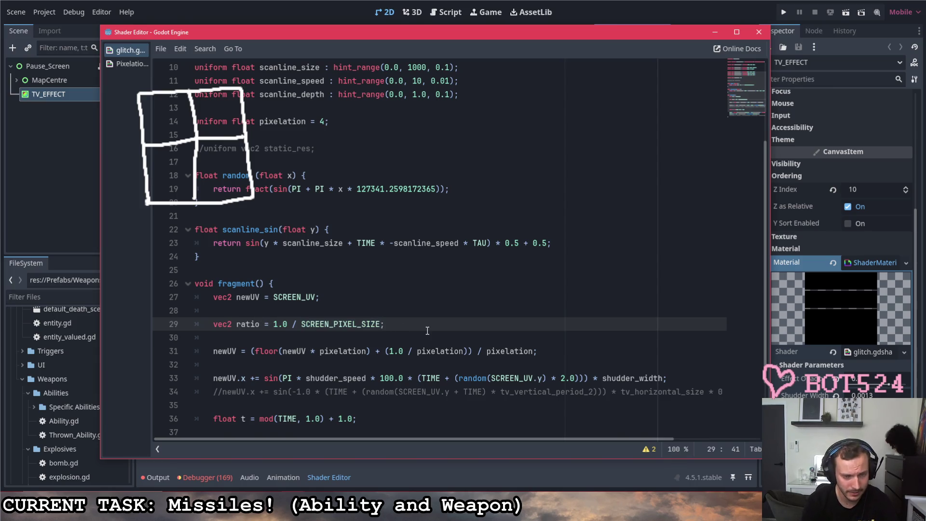
type("/ pix")
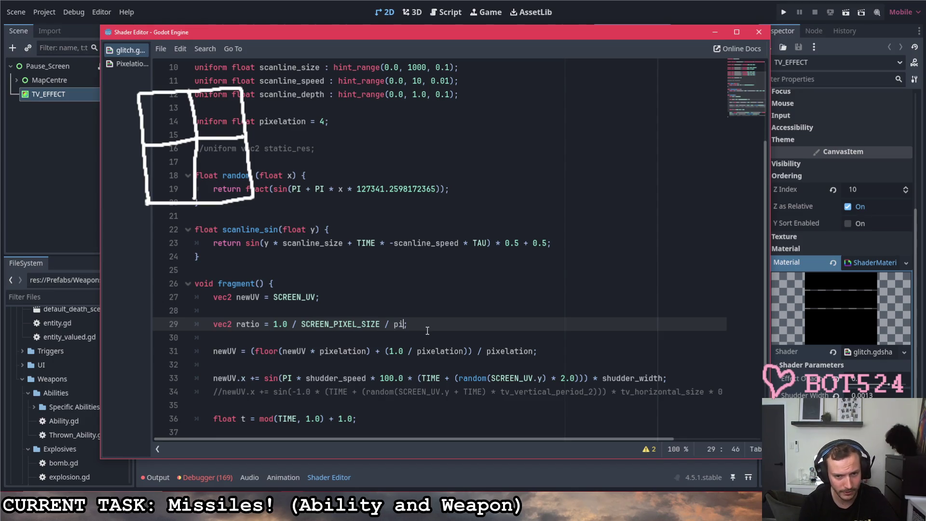
key("Return")
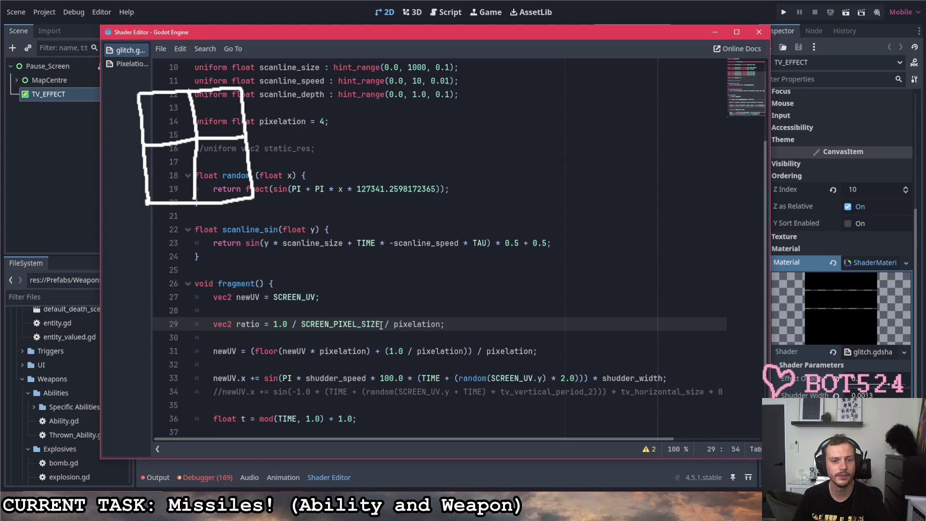
type(")")
left_click(274, 325)
type("(")
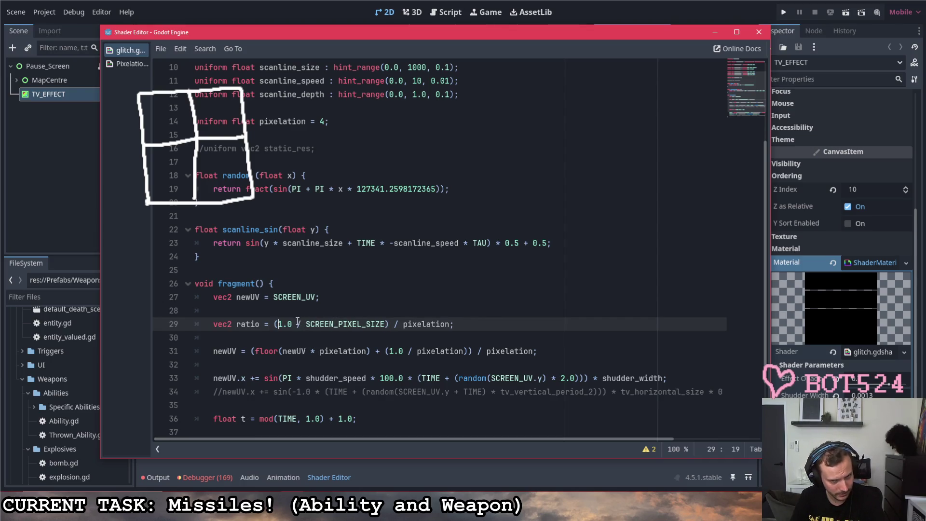
double_click(323, 324)
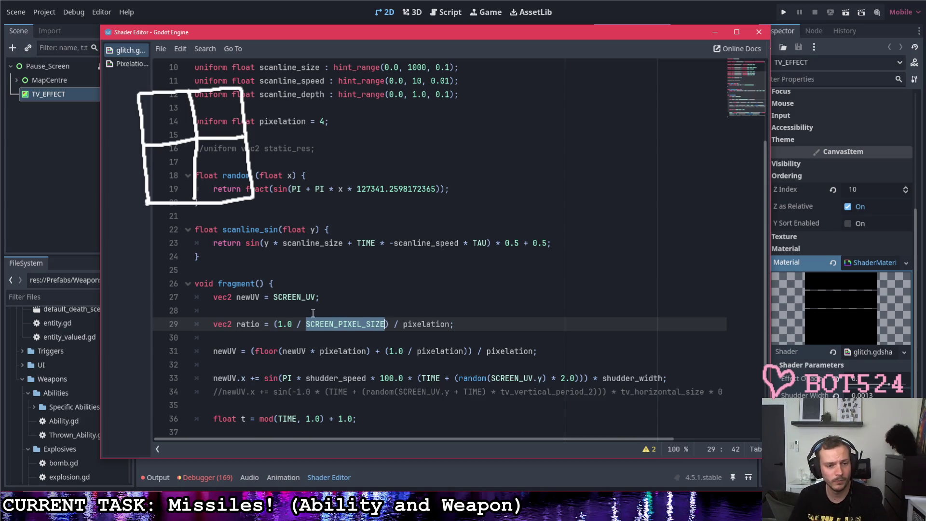
left_click_drag(277, 324, 292, 323)
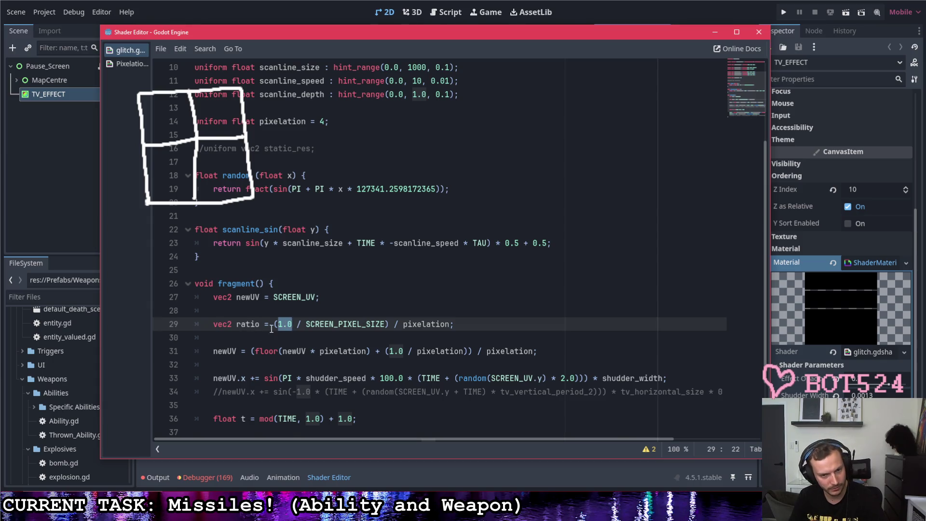
key("End")
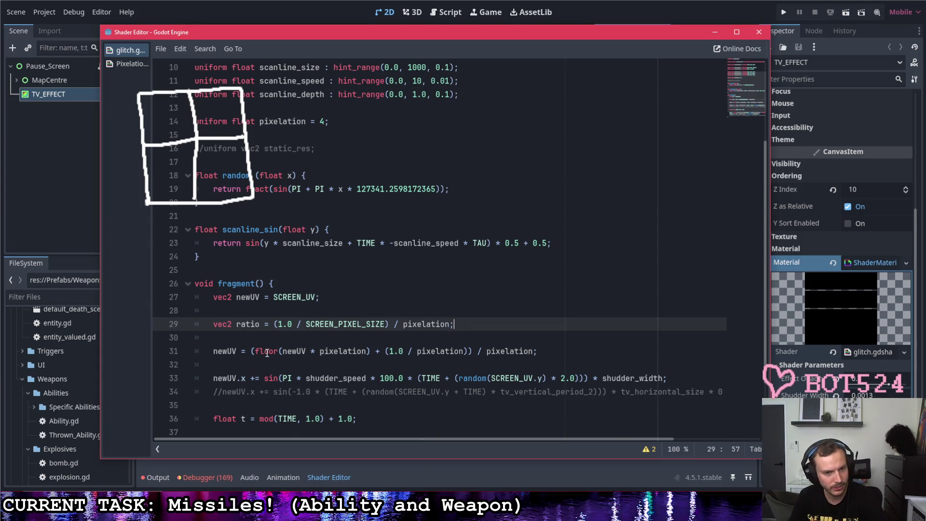
- Replace every pixelation in the newUV floor line with ratio
left_click_drag(317, 354, 367, 354)
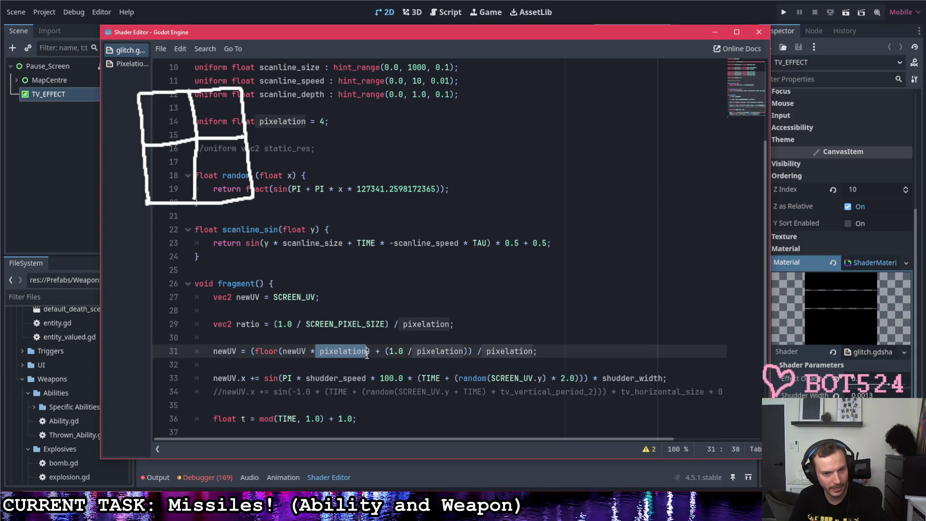
key("BackSpace")
type("ratio")
left_click_drag(319, 351, 489, 351)
left_click(344, 348)
type(")")
type("ratio")
type("ratio;")
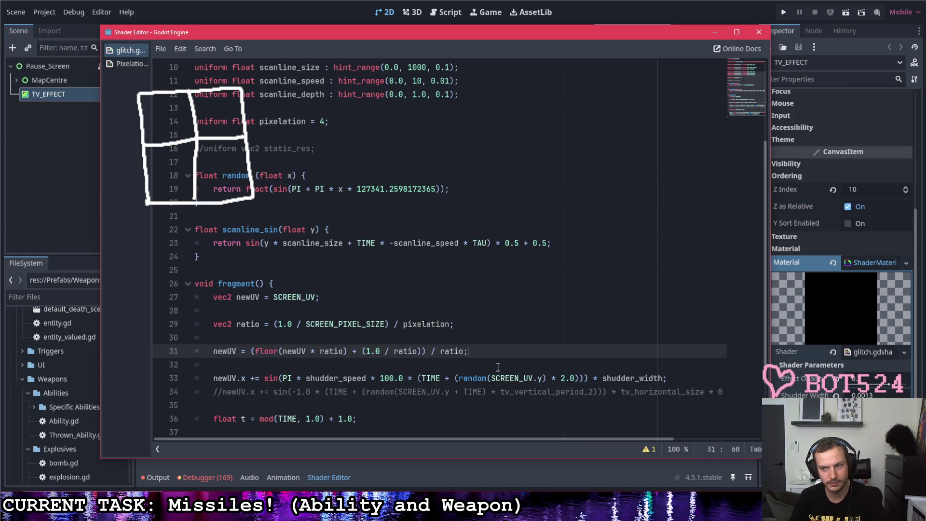
left_click(496, 331)
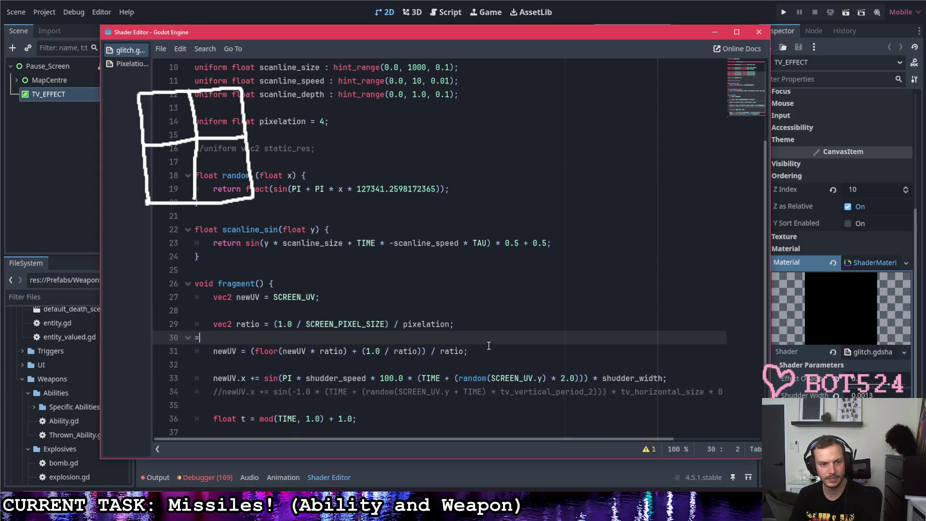
scroll(480, 345, "down", 1)
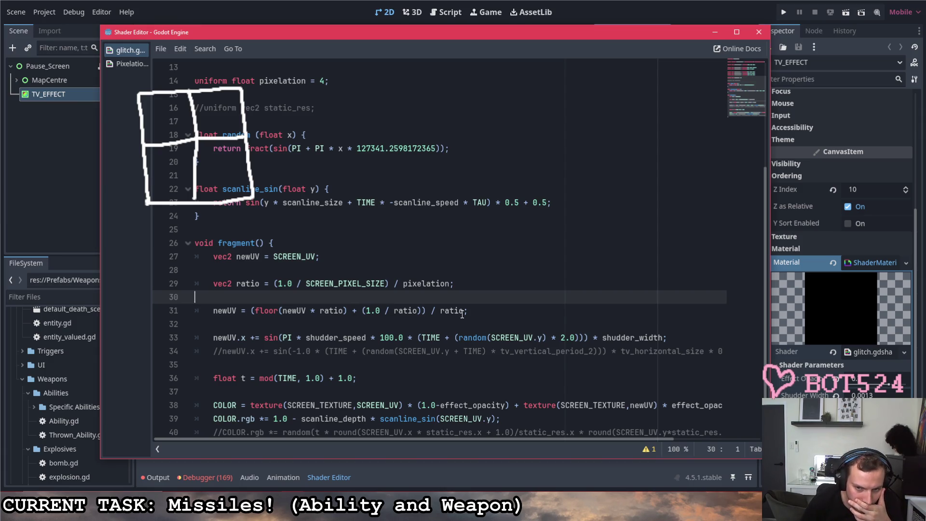
mouse_move(462, 33)
left_mouse_down()
mouse_move(560, 403)
mouse_move(520, 258)
mouse_move(527, 144)
mouse_move(524, 181)
left_mouse_up()
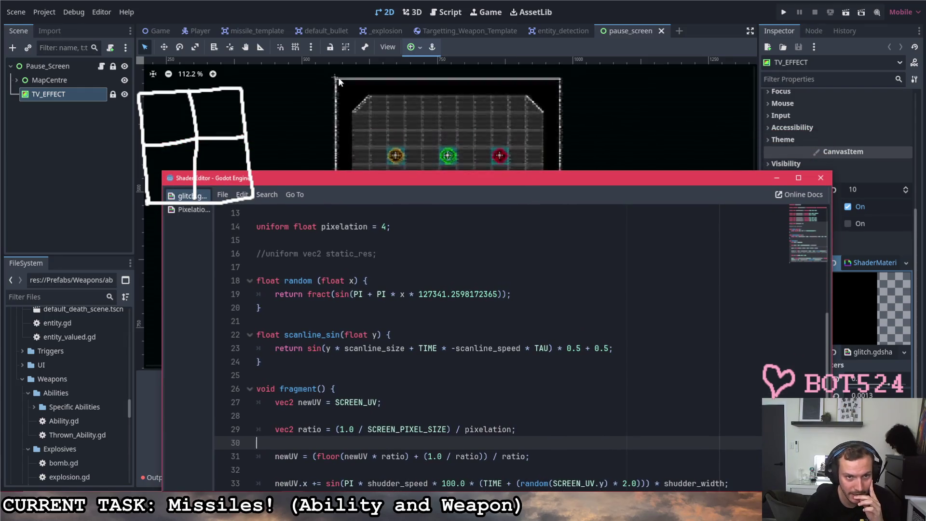
mouse_move(432, 182)
left_mouse_down()
mouse_move(560, 312)
mouse_move(493, 264)
mouse_move(465, 215)
left_mouse_up()
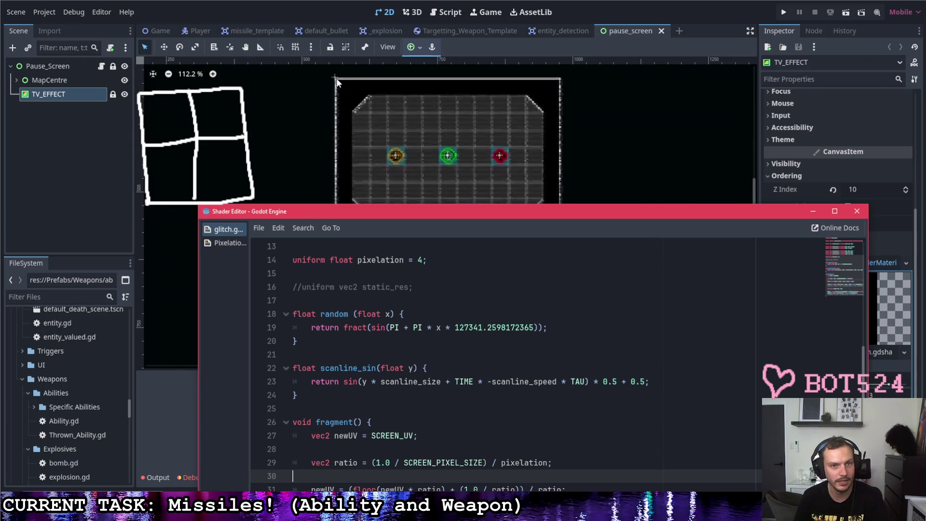
left_click_drag(351, 211, 344, 62)
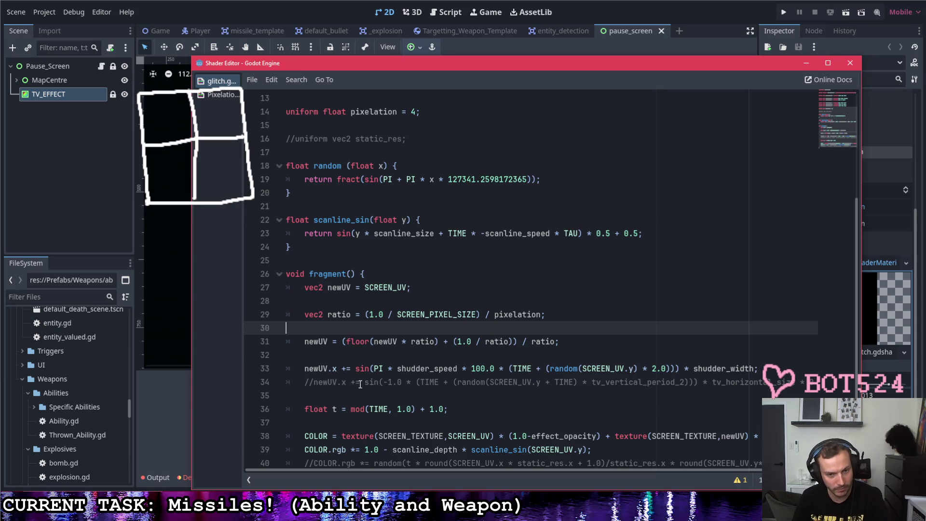
triple_click(402, 342)
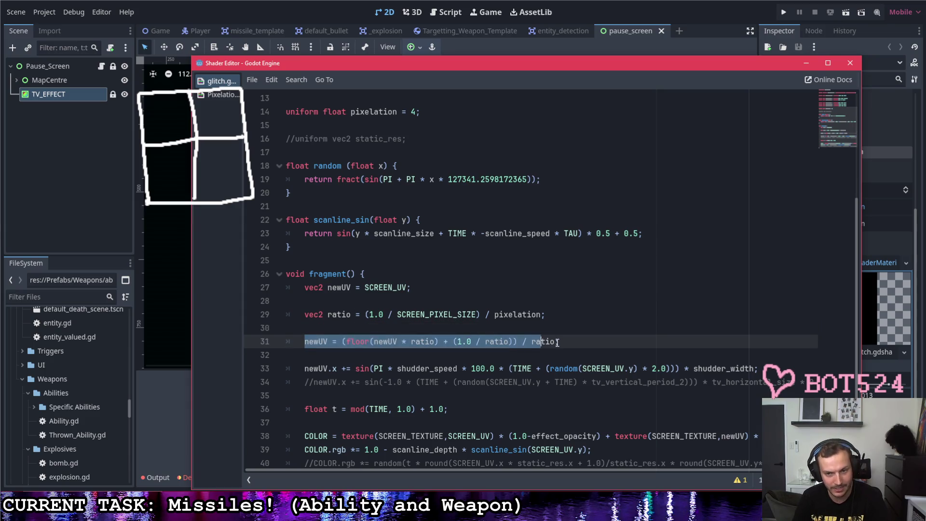
- Move the newUV floor statement below the shudder line and tidy indentation and blank lines
left_click_drag(352, 342, 287, 397)
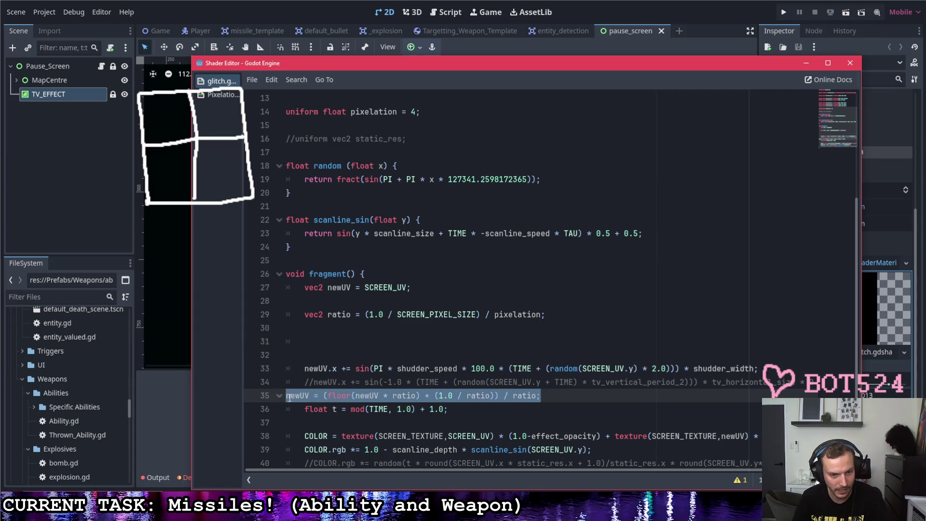
key("Tab")
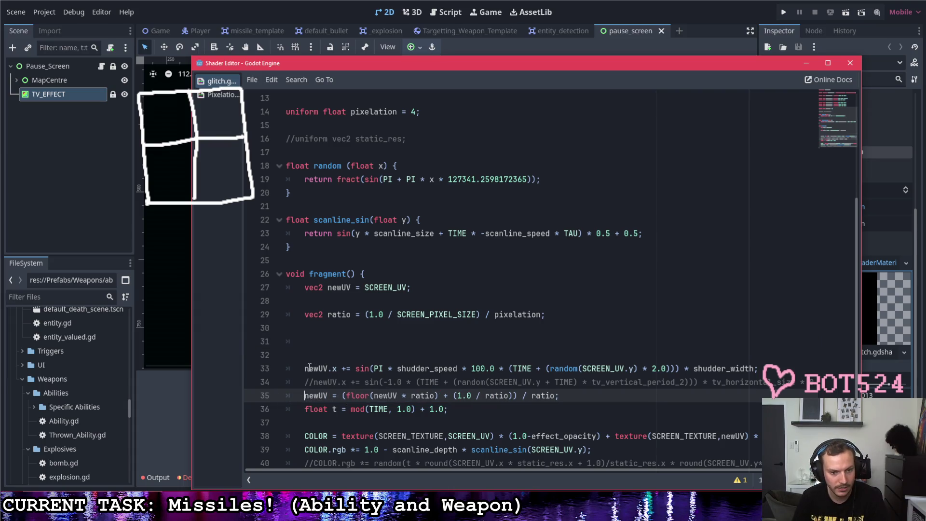
left_click(306, 370)
key("BackSpace")
key("BackSpace")
key("BackSpace")
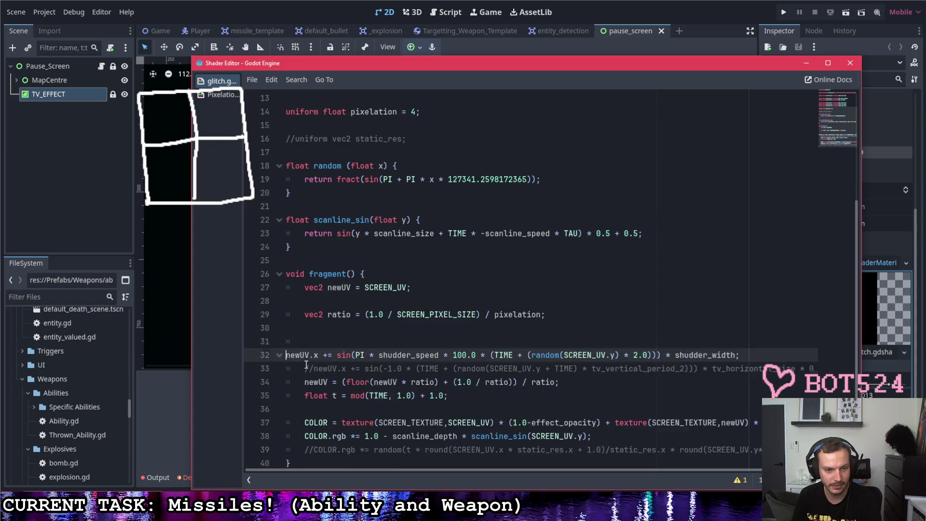
key("Tab")
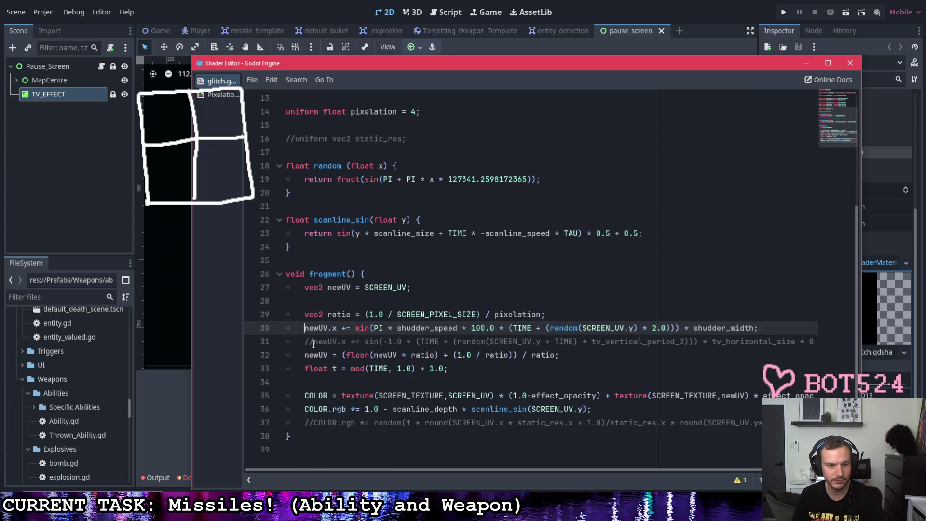
key("Return")
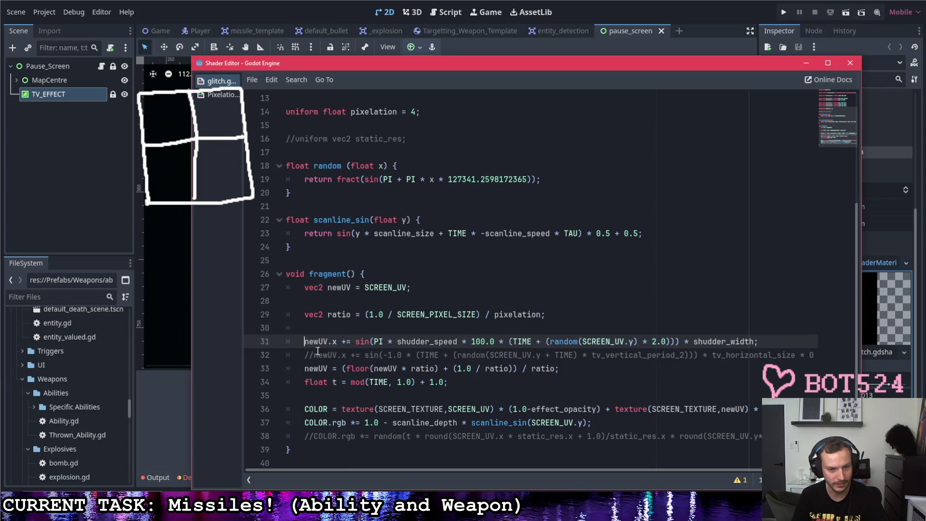
left_click(306, 355)
key("Return")
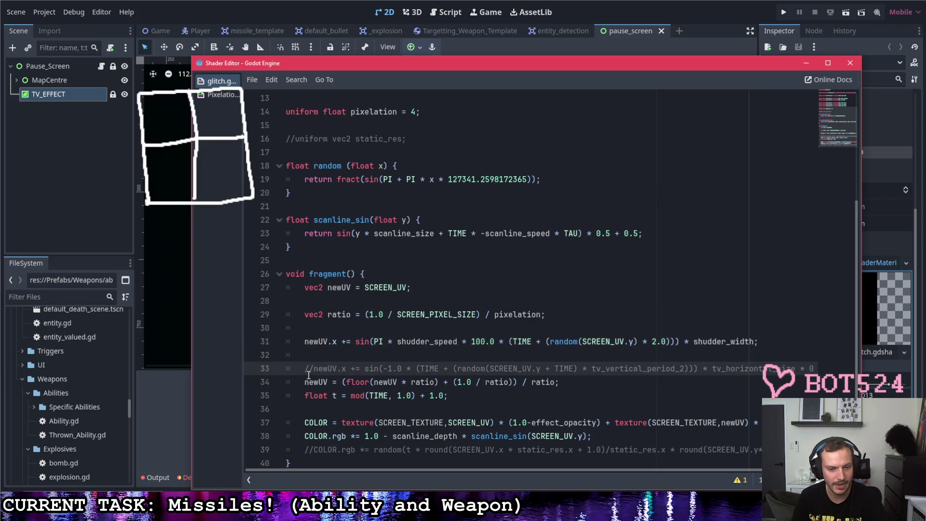
- Preview the glitch in the viewport, raising Effect Opacity to full and lowering it again
left_click_drag(470, 65, 455, 305)
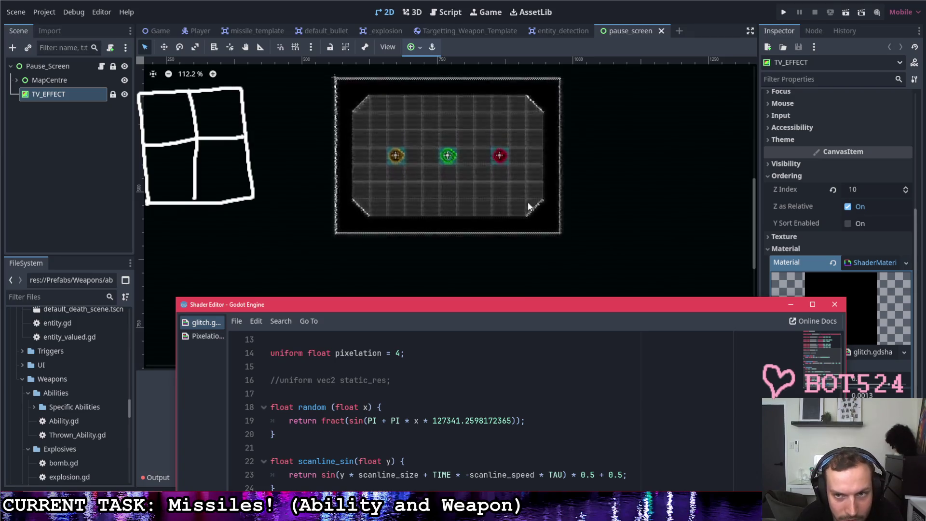
mouse_move(546, 309)
left_mouse_down()
mouse_move(551, 197)
mouse_move(550, 216)
left_mouse_up()
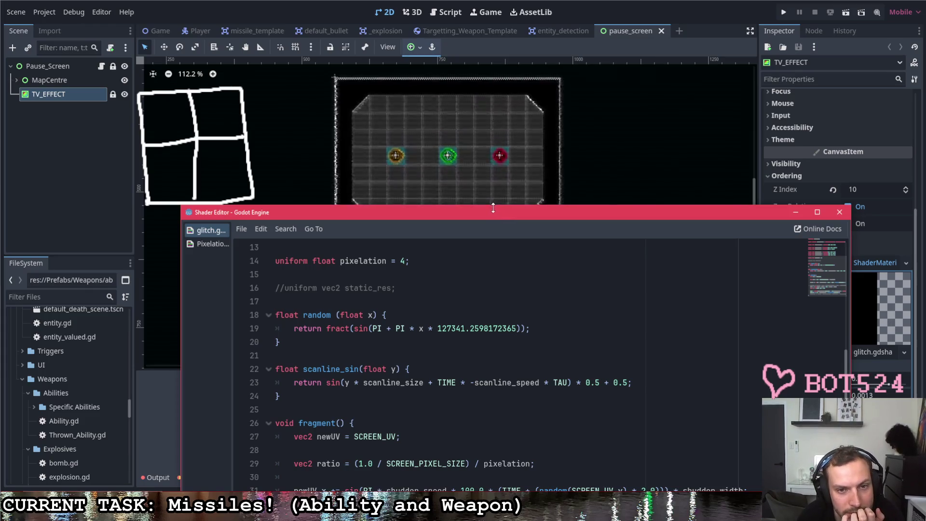
mouse_move(488, 213)
left_mouse_down()
mouse_move(479, 175)
mouse_move(338, 341)
left_mouse_up()
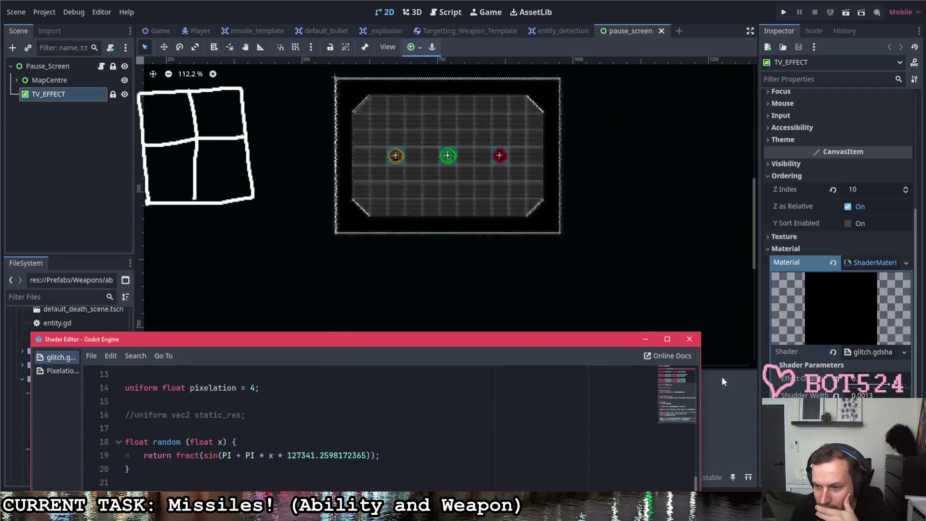
left_click(883, 385)
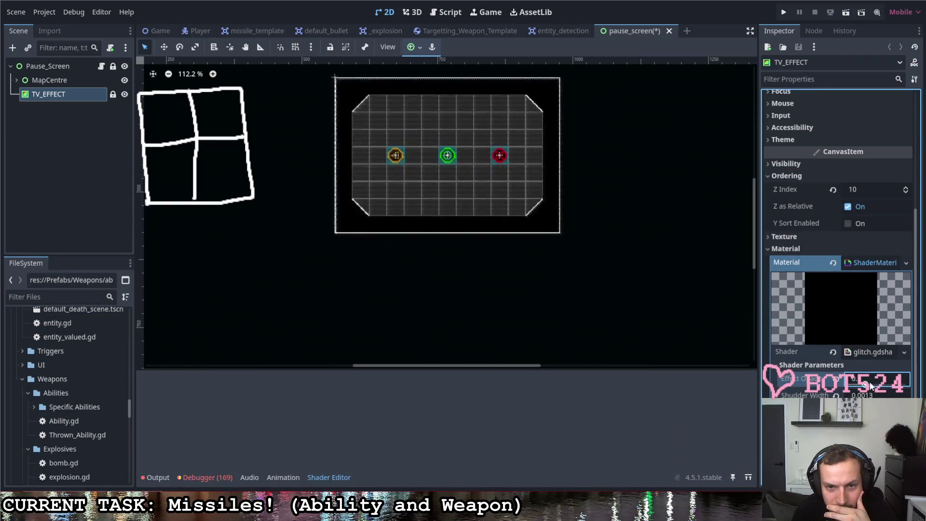
left_click_drag(891, 383, 906, 384)
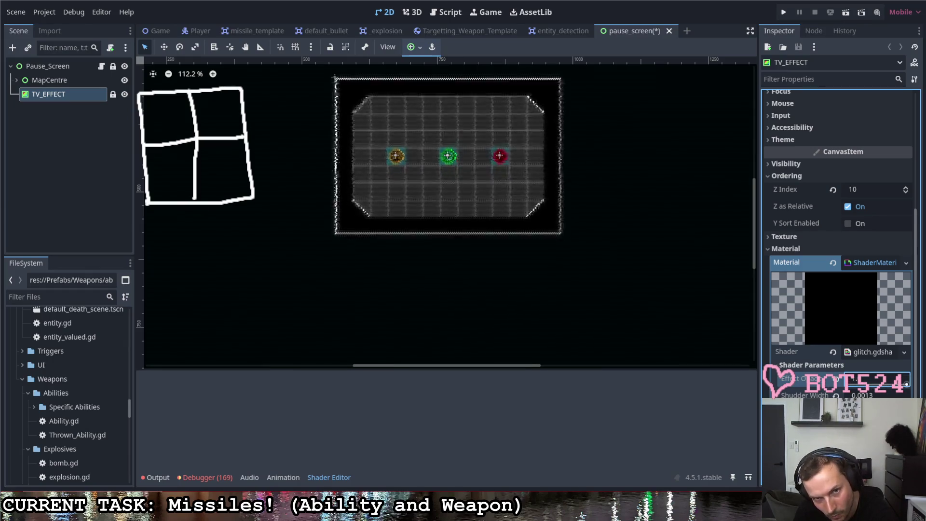
mouse_move(907, 384)
left_mouse_down()
mouse_move(889, 392)
mouse_move(911, 394)
mouse_move(879, 396)
left_mouse_up()
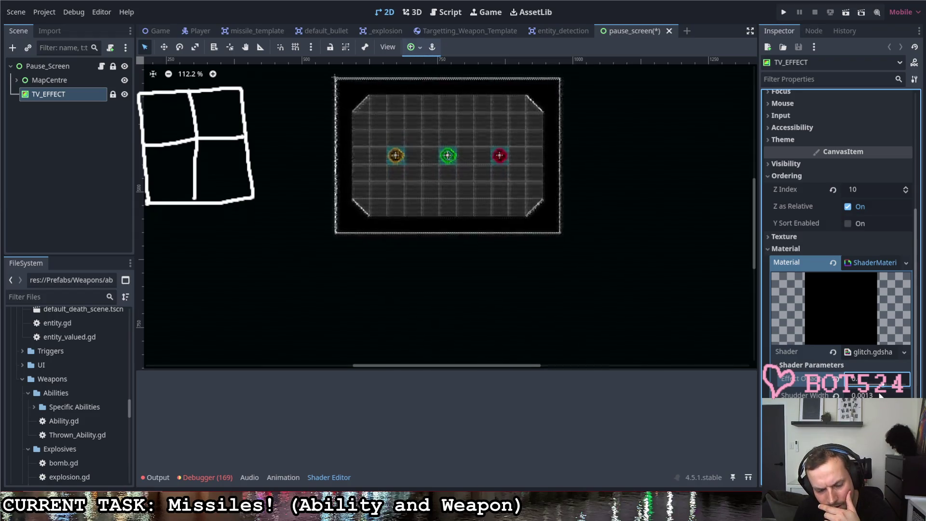
left_click(336, 464)
mouse_move(453, 339)
left_mouse_down()
mouse_move(453, 172)
mouse_move(481, 113)
left_mouse_up()
scroll(389, 287, "up", 3)
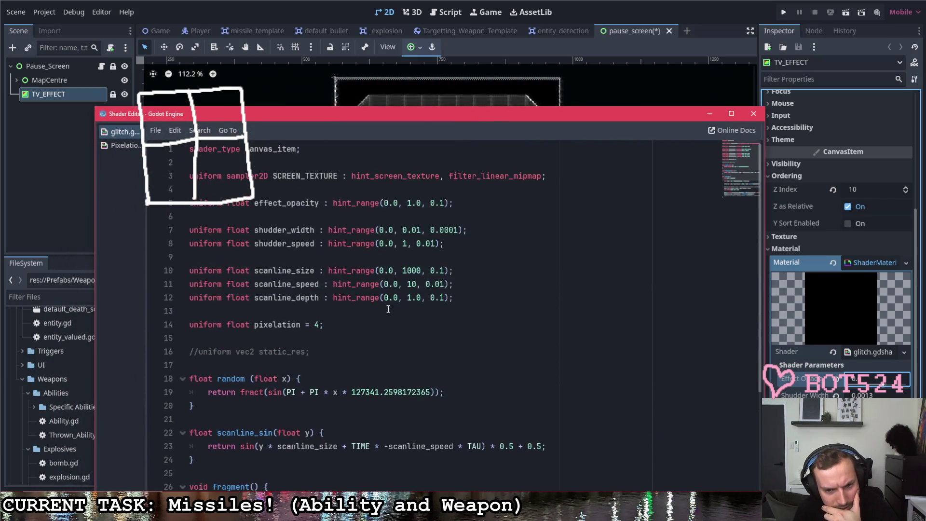
- Comment out the half-pixel offset term in the shudder line and preview at full opacity
scroll(388, 309, "down", 3)
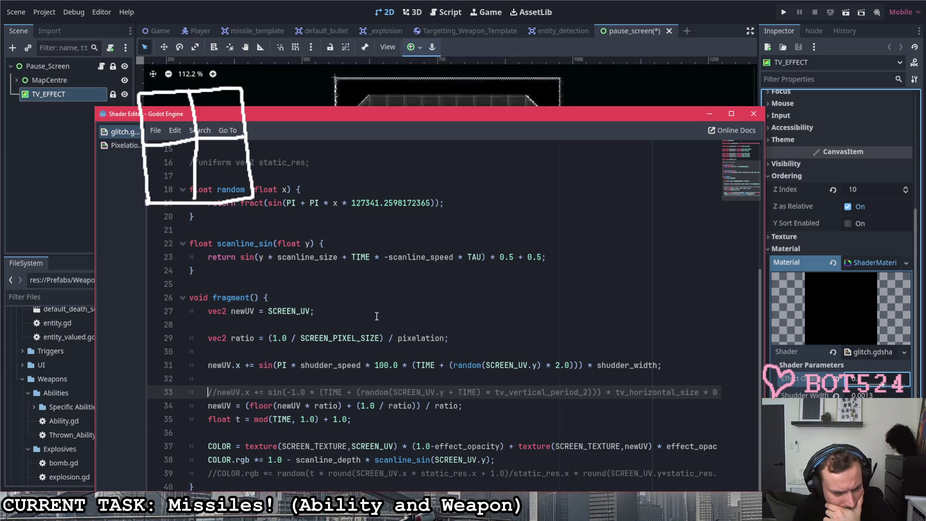
left_click_drag(456, 120, 449, 80)
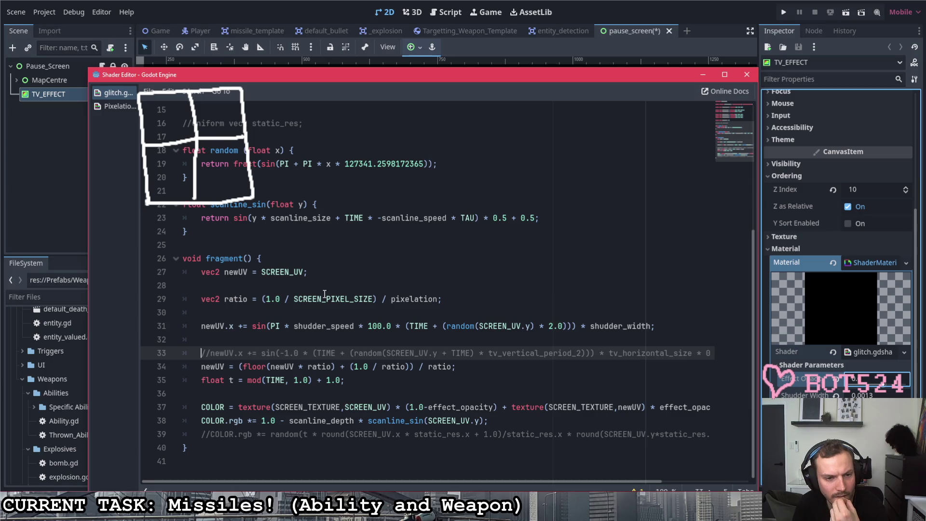
left_click(353, 325)
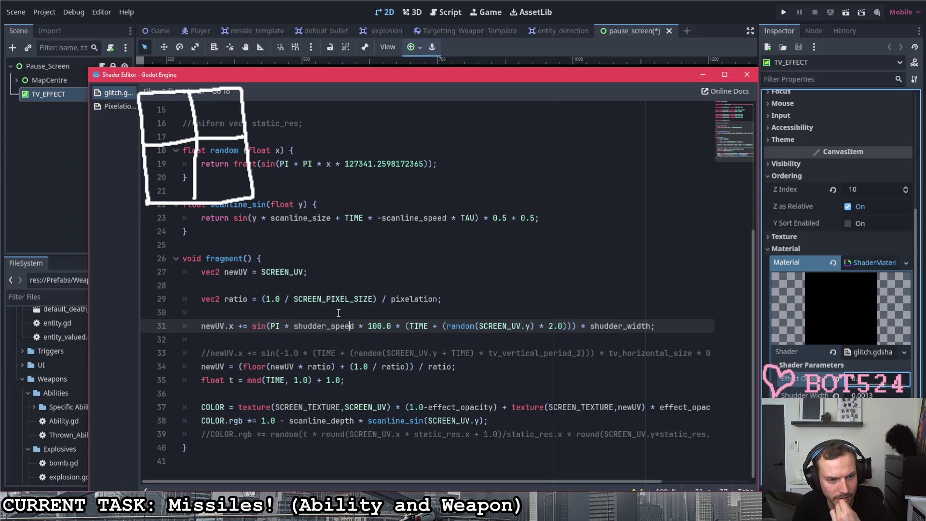
left_click(373, 367)
type("/*")
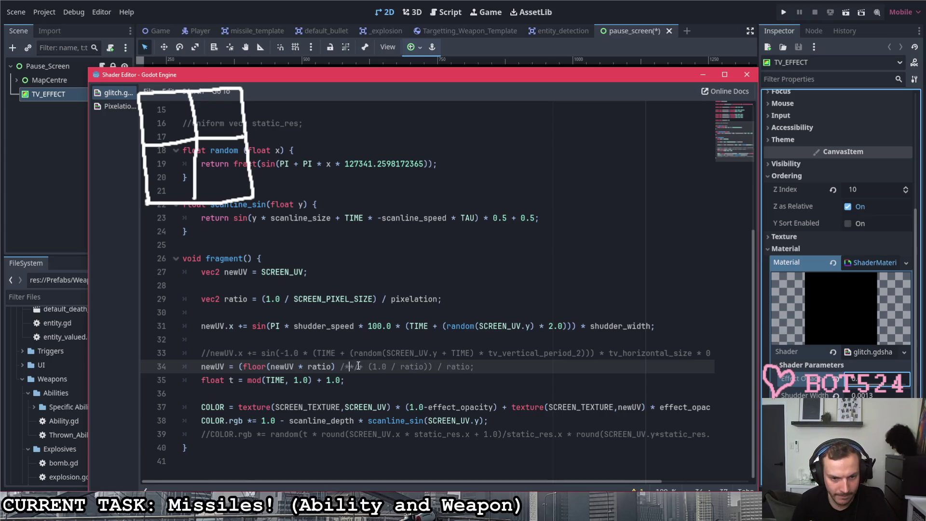
left_click_drag(432, 369, 428, 368)
type("*/")
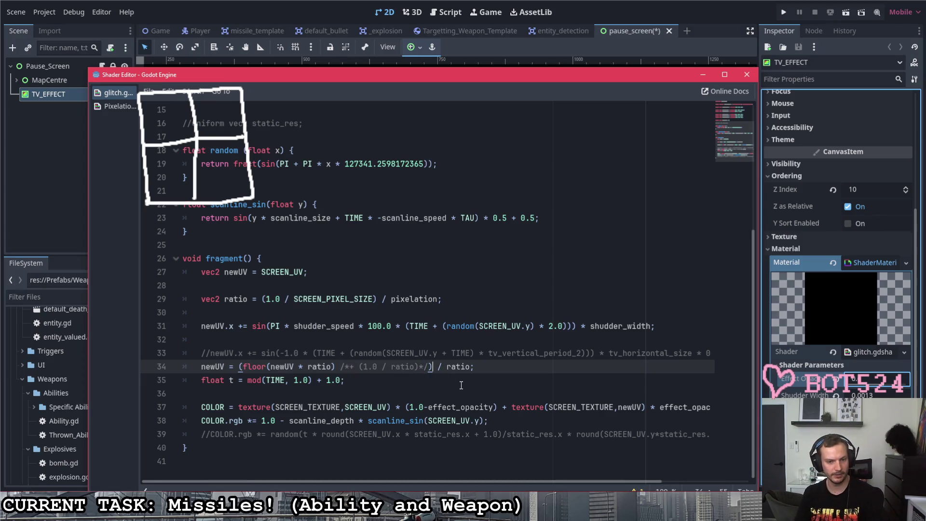
mouse_move(475, 80)
left_mouse_down()
mouse_move(502, 291)
mouse_move(480, 107)
left_mouse_up()
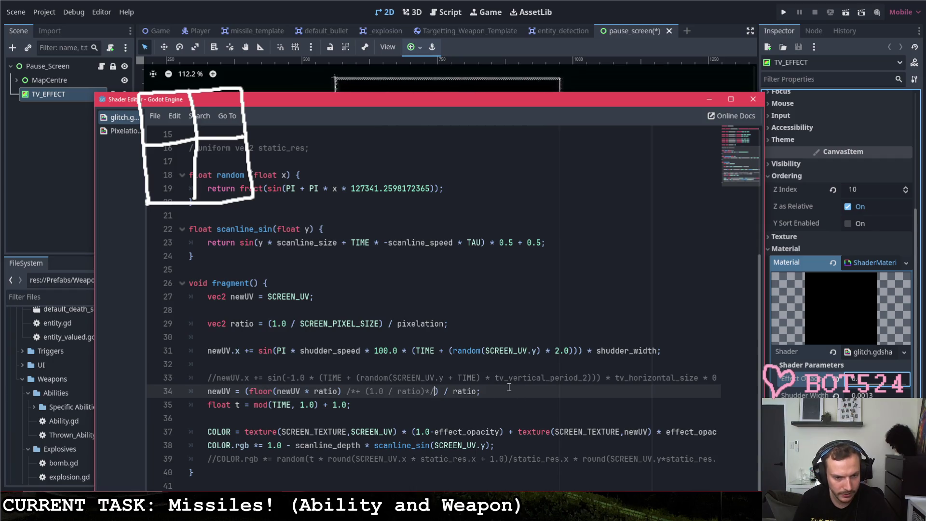
mouse_move(494, 97)
left_mouse_down()
mouse_move(524, 266)
mouse_move(531, 239)
left_mouse_up()
left_click(885, 387)
mouse_move(885, 387)
left_mouse_down()
mouse_move(918, 388)
mouse_move(902, 388)
left_mouse_up()
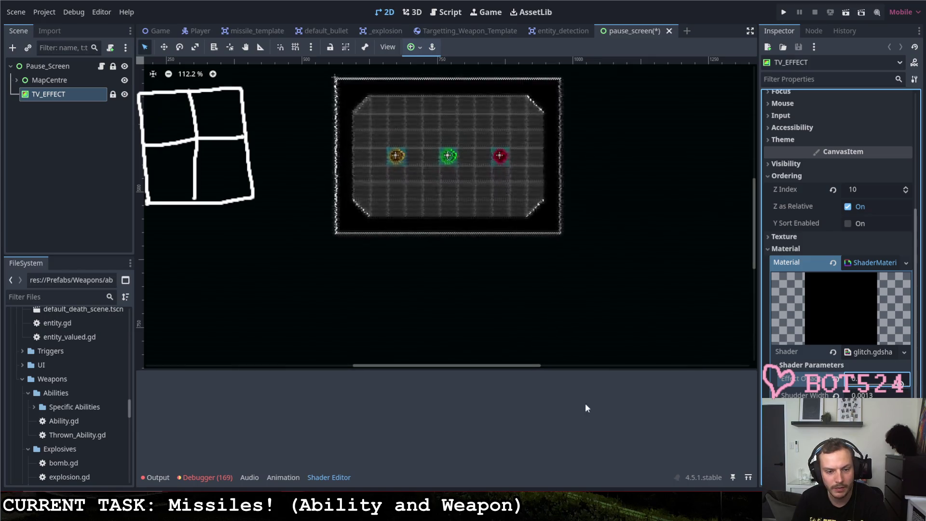
- Restore the offset term with minus instead of plus, then turn Effect Opacity down
mouse_move(292, 512)
left_click(353, 453)
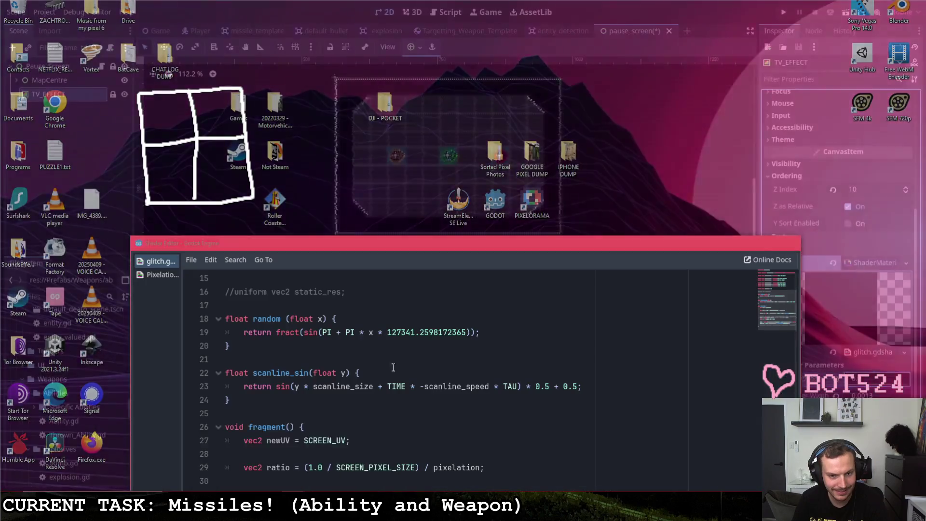
left_click_drag(453, 243, 433, 136)
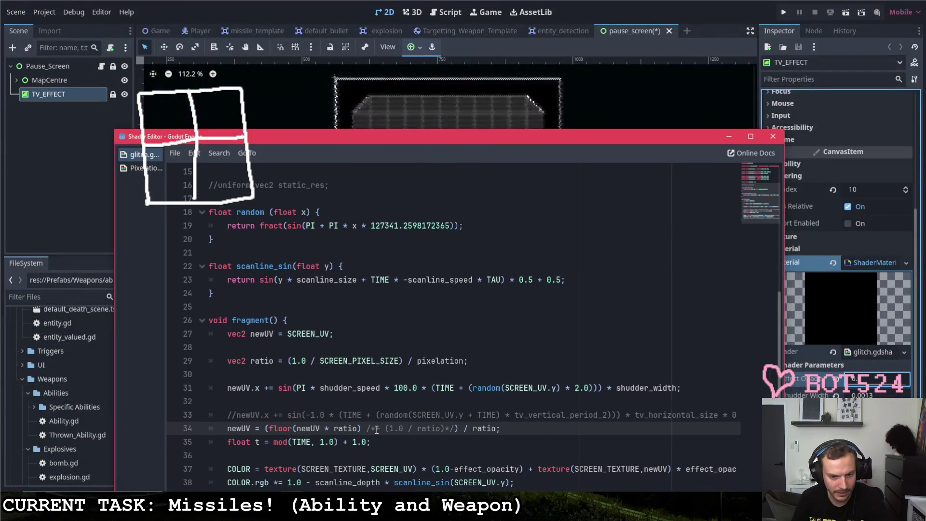
key("BackSpace")
key("BackSpace")
key("BackSpace")
type("+")
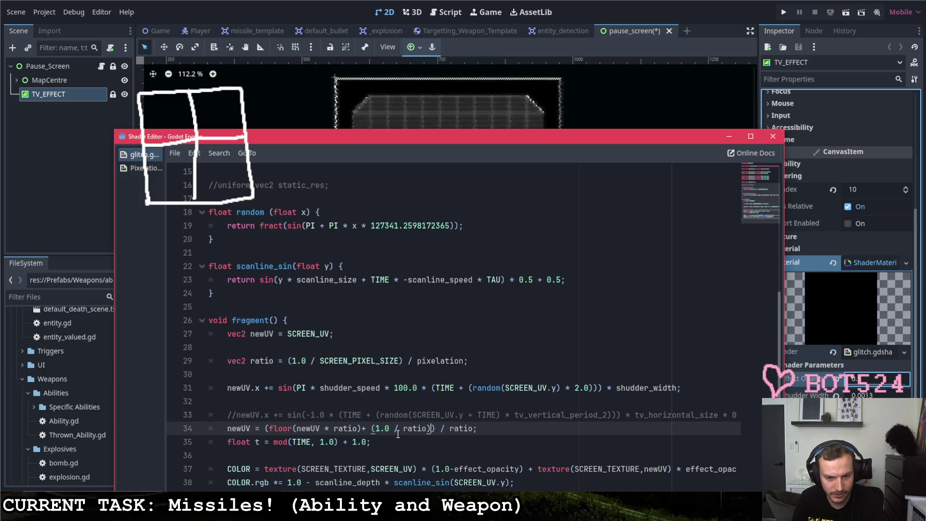
key("BackSpace")
type("-")
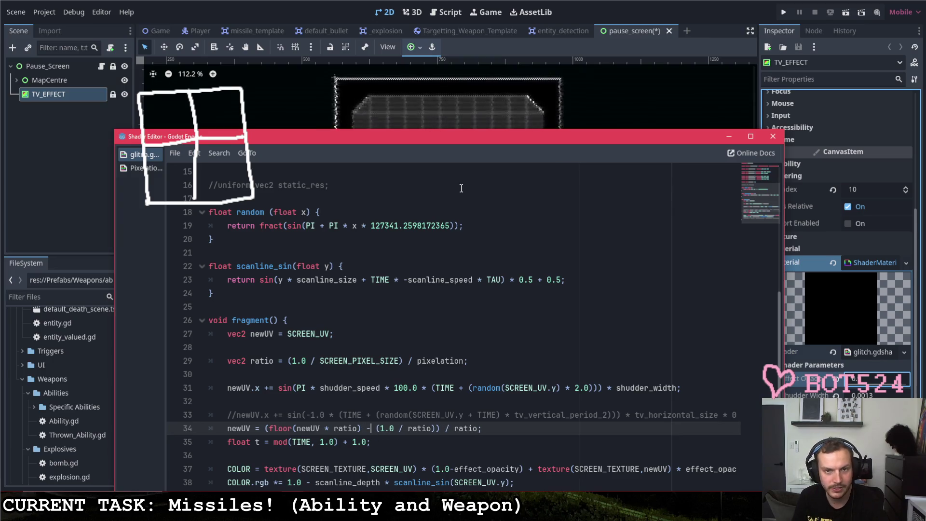
left_click_drag(458, 141, 423, 328)
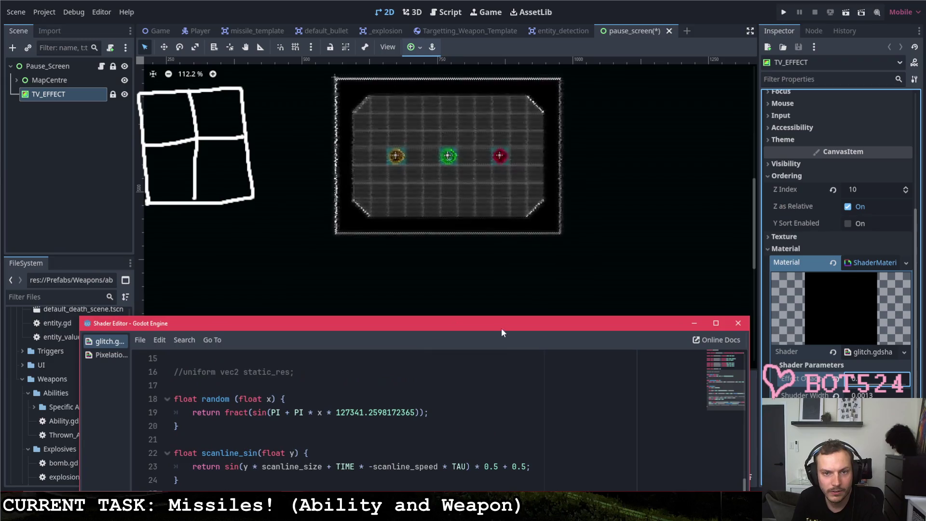
left_click(888, 384)
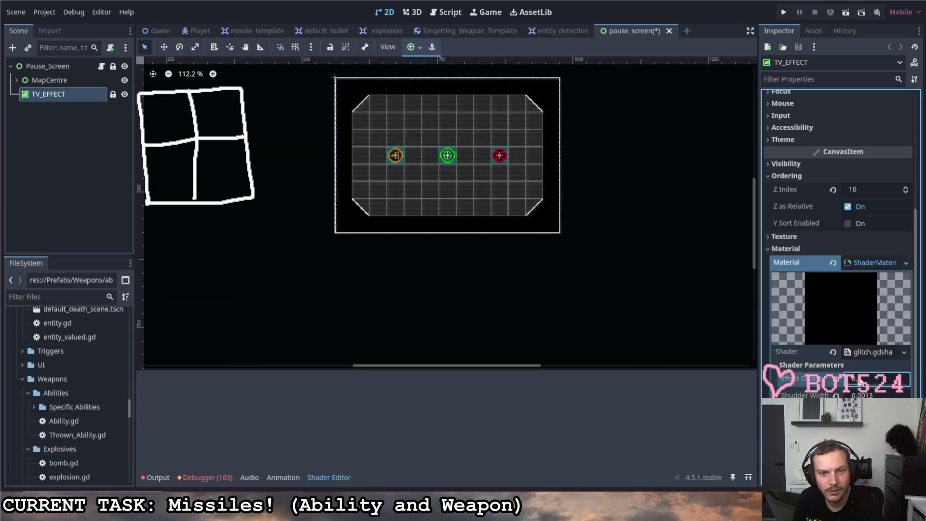
left_click_drag(903, 382, 813, 377)
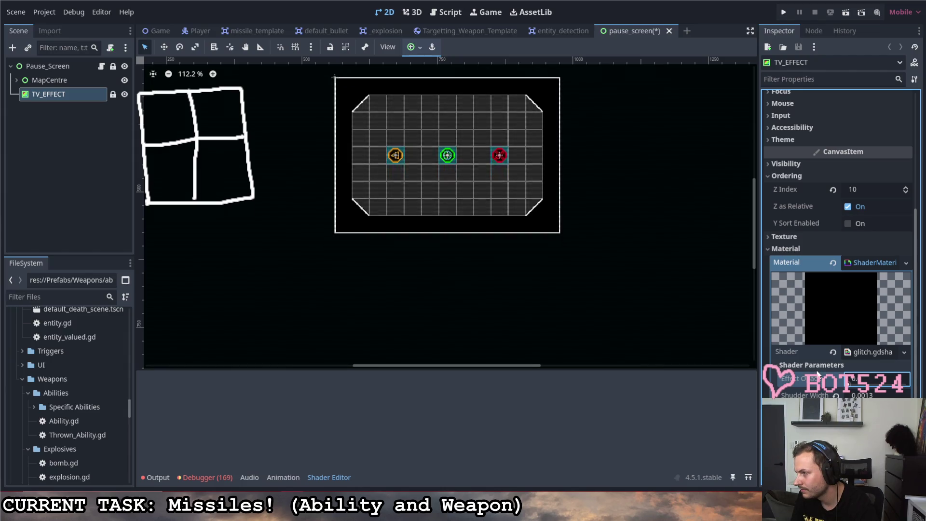
left_click(603, 368)
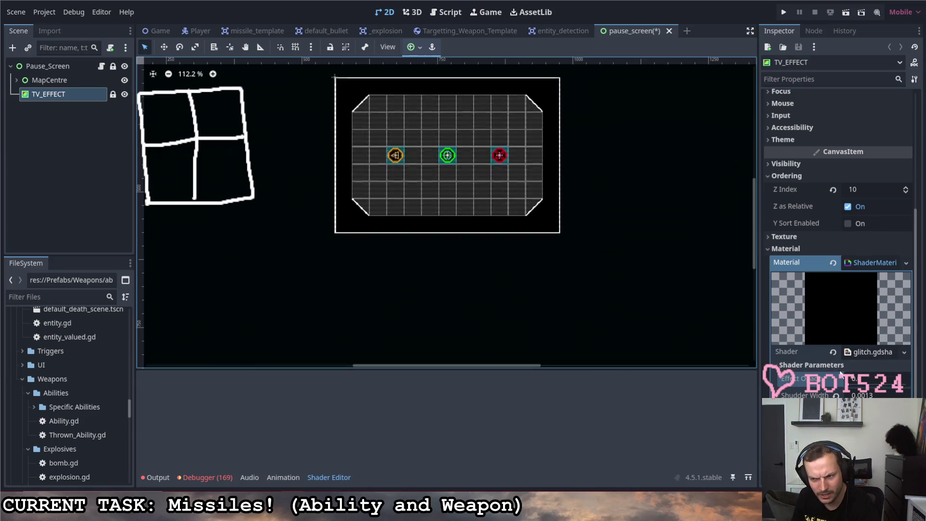
- Raise Effect Opacity to about 1 and rework line 34 to (floor(newUV * ratio) + 0.5) / ratio
left_click_drag(849, 385, 922, 387)
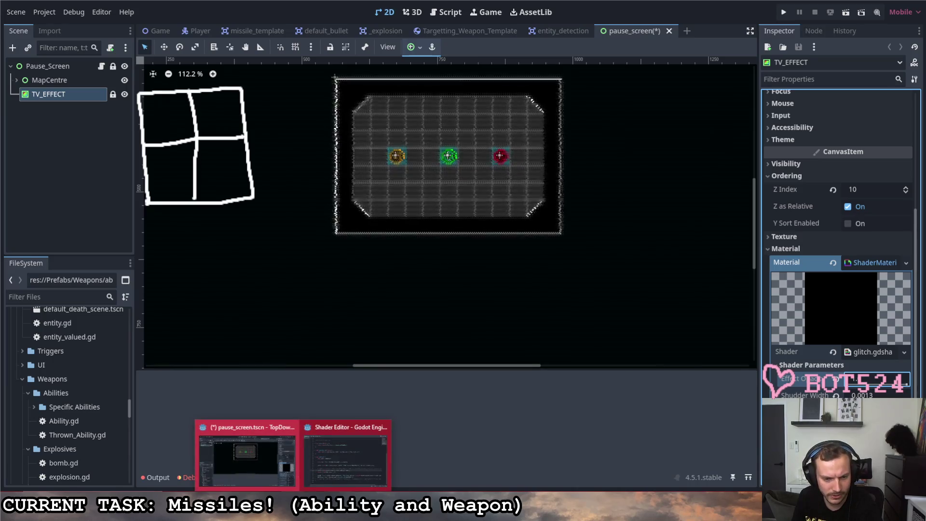
left_click(333, 463)
mouse_move(490, 344)
left_mouse_down()
mouse_move(504, 236)
mouse_move(506, 81)
left_mouse_up()
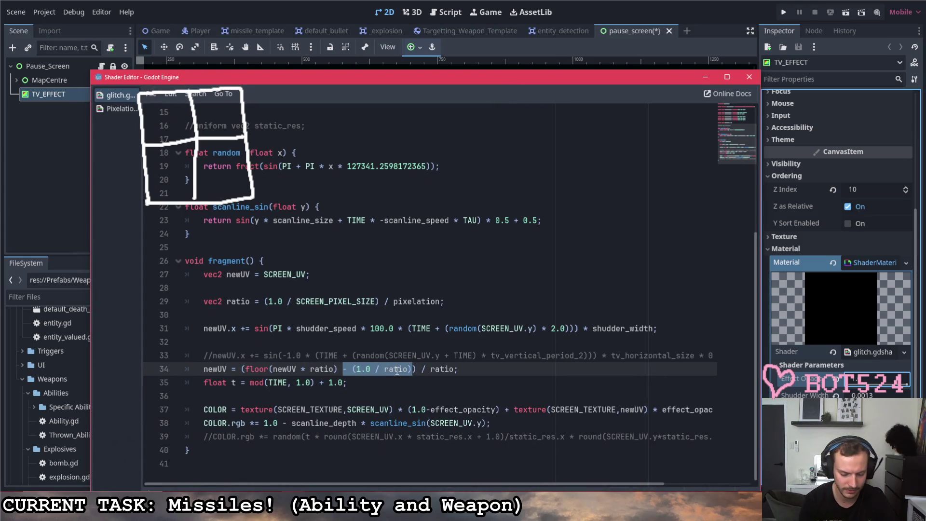
key("Escape")
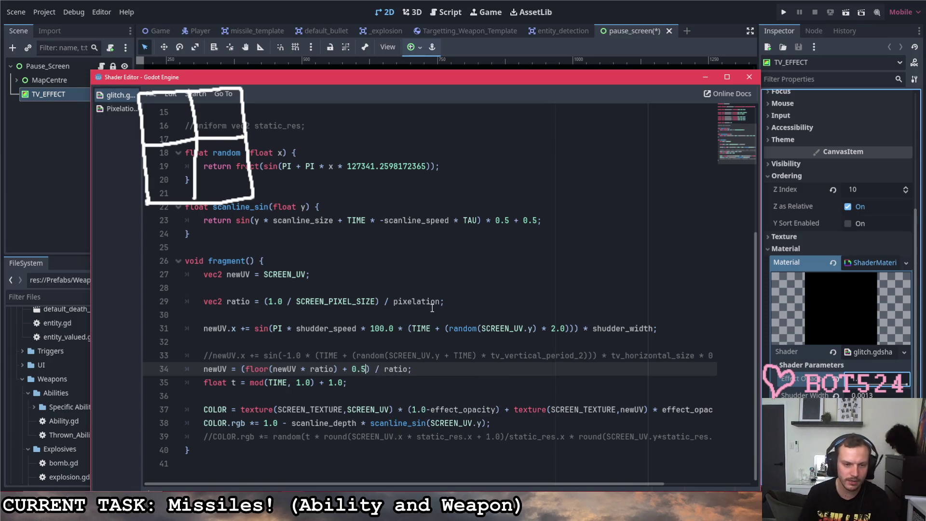
double_click(405, 371)
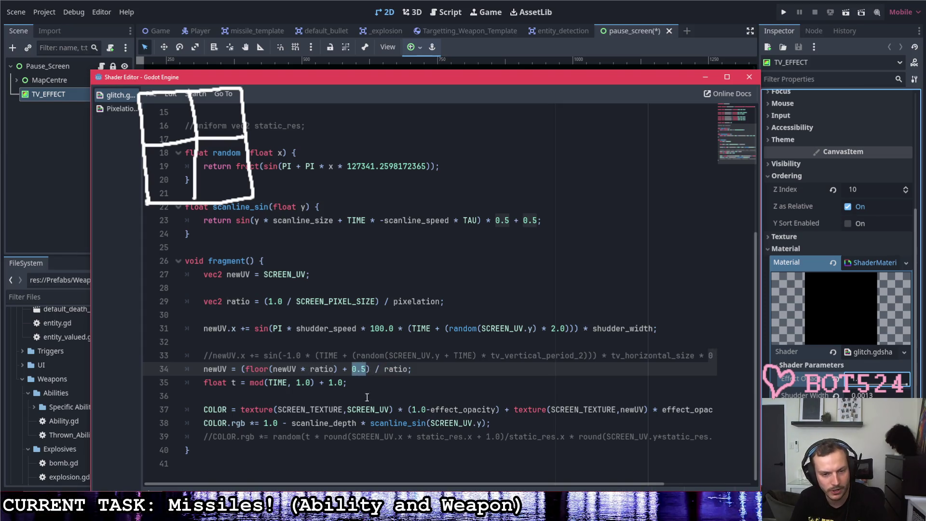
double_click(331, 369)
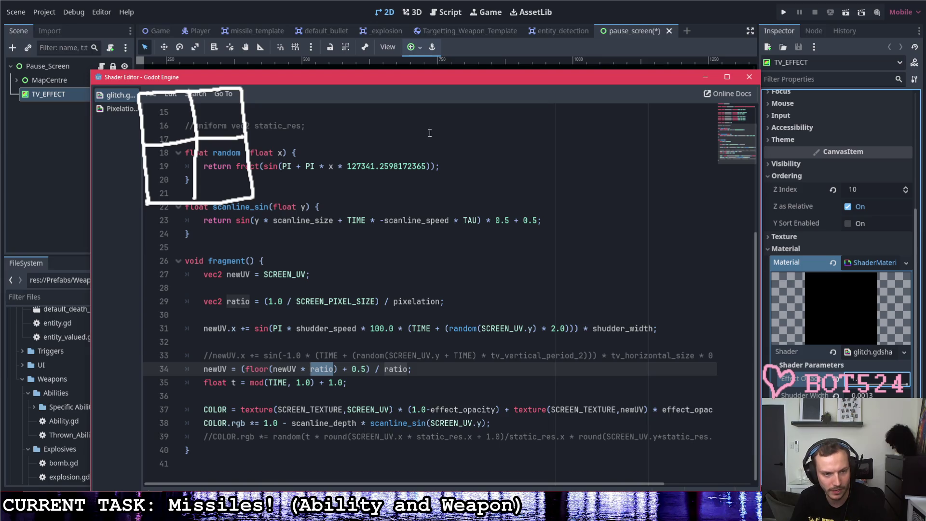
- Preview the glitch at higher Effect Opacity, then bring the shader editor back to the top
mouse_move(427, 80)
left_mouse_down()
mouse_move(522, 388)
mouse_move(472, 173)
mouse_move(467, 324)
left_mouse_up()
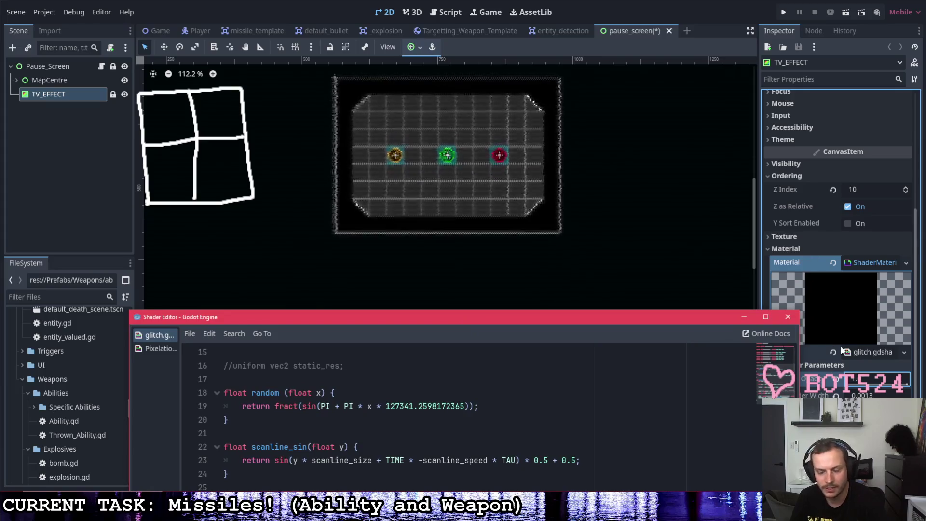
left_click(874, 385)
mouse_move(873, 386)
left_mouse_down()
mouse_move(915, 388)
mouse_move(881, 378)
left_mouse_up()
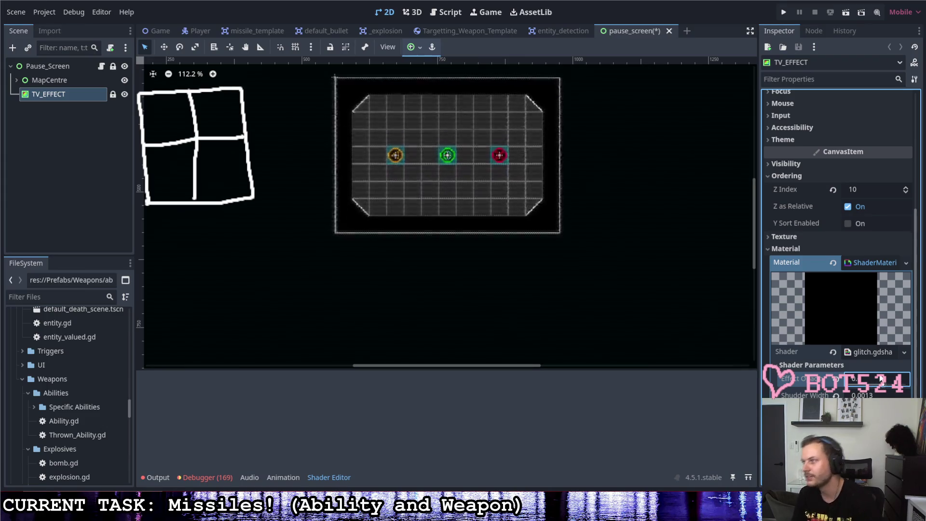
left_click_drag(863, 374, 895, 387)
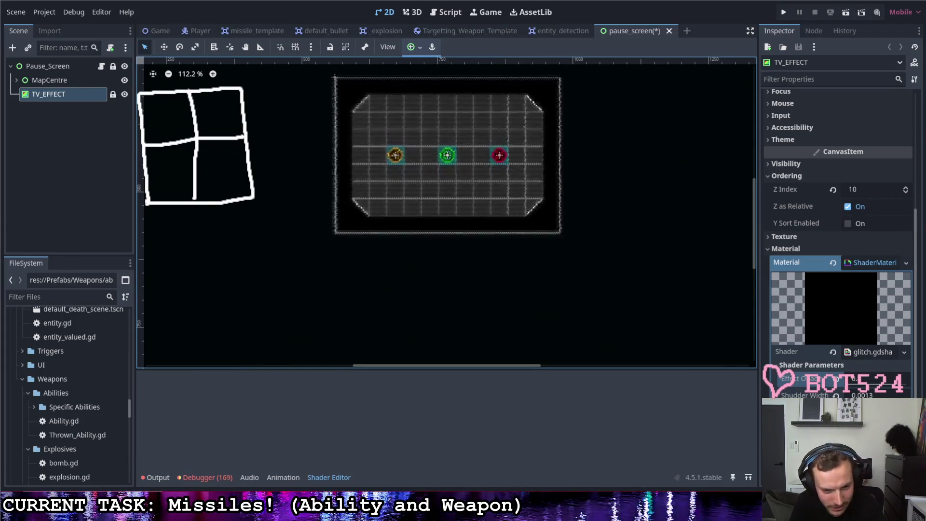
mouse_move(294, 511)
left_click(346, 458)
left_click_drag(384, 319, 373, 52)
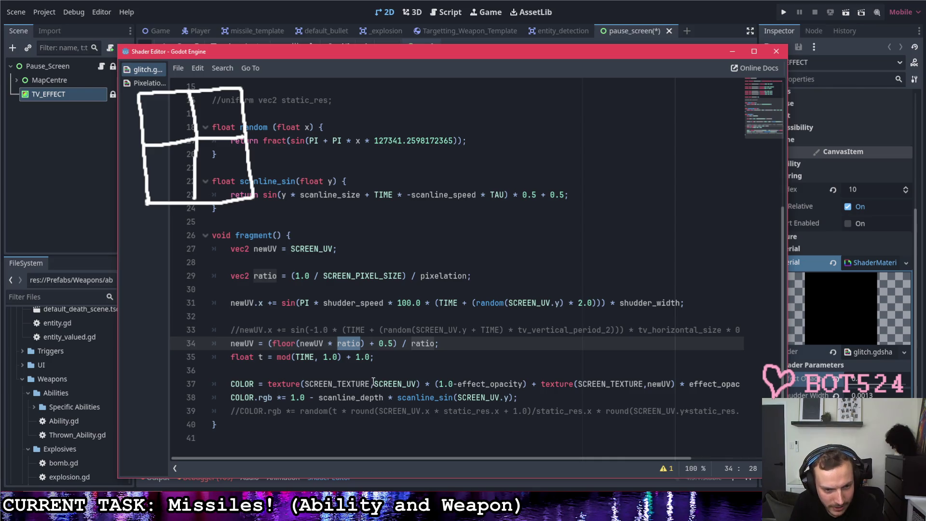
- Replace SCREEN_UV with newUV in the first texture() lookup and the scanline_sin call
left_click_drag(375, 384, 417, 384)
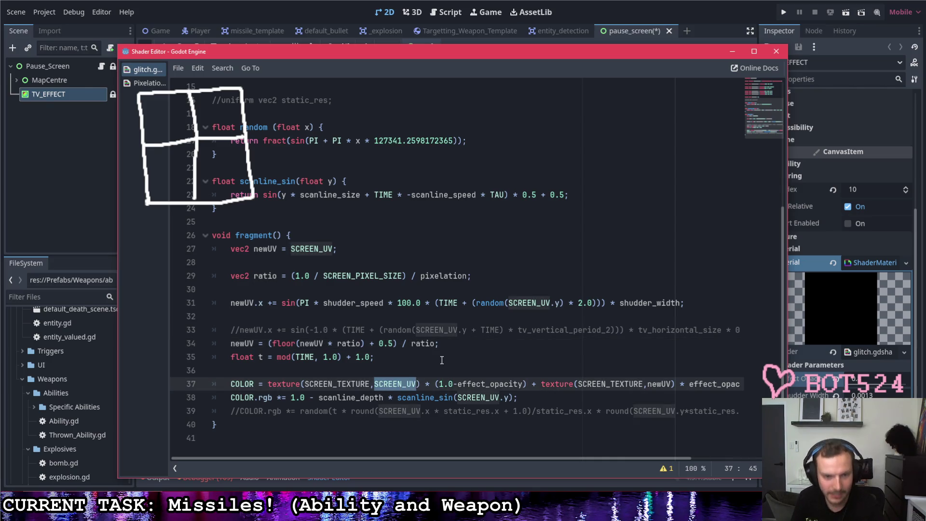
left_click(299, 343)
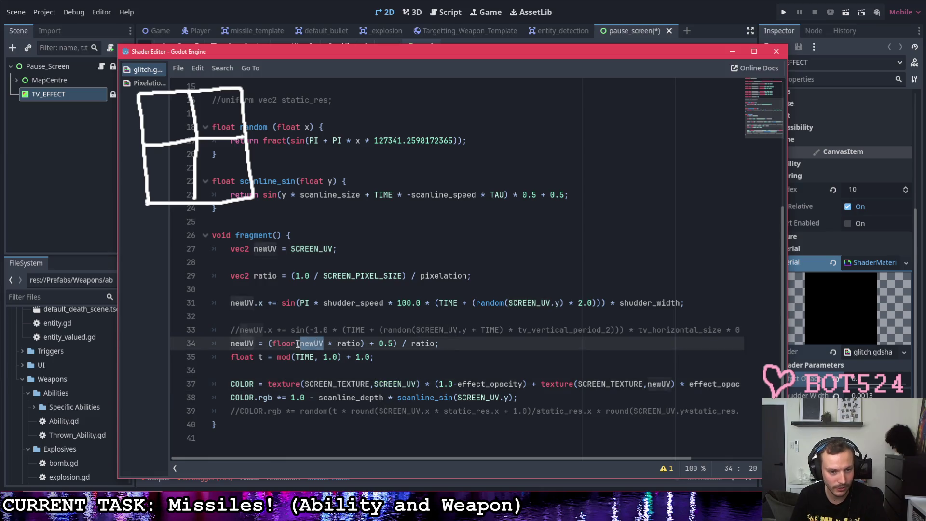
left_click(375, 384)
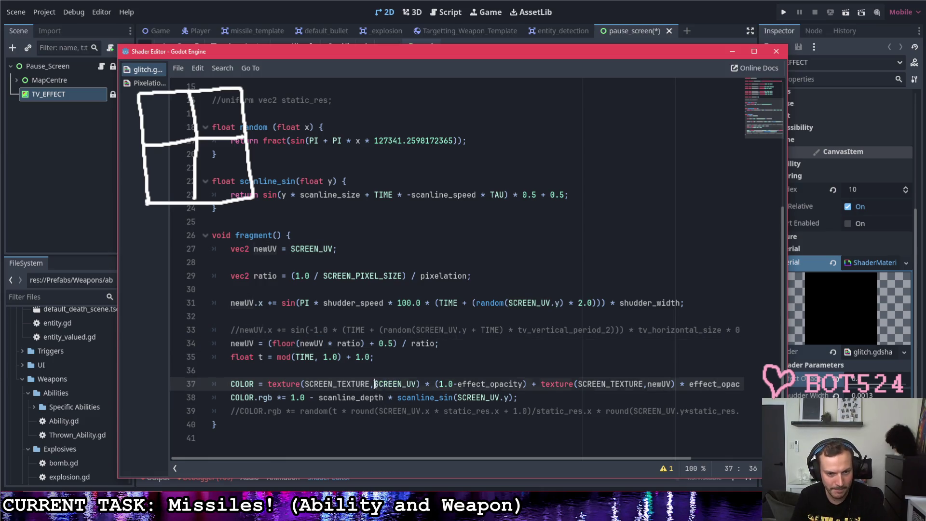
left_click_drag(414, 384, 417, 383)
type("newUV")
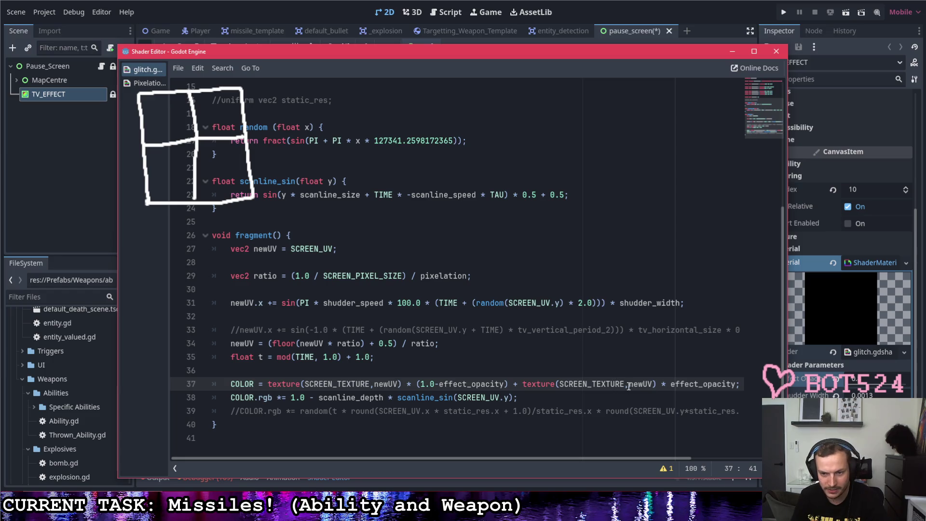
double_click(498, 399)
type("newUV")
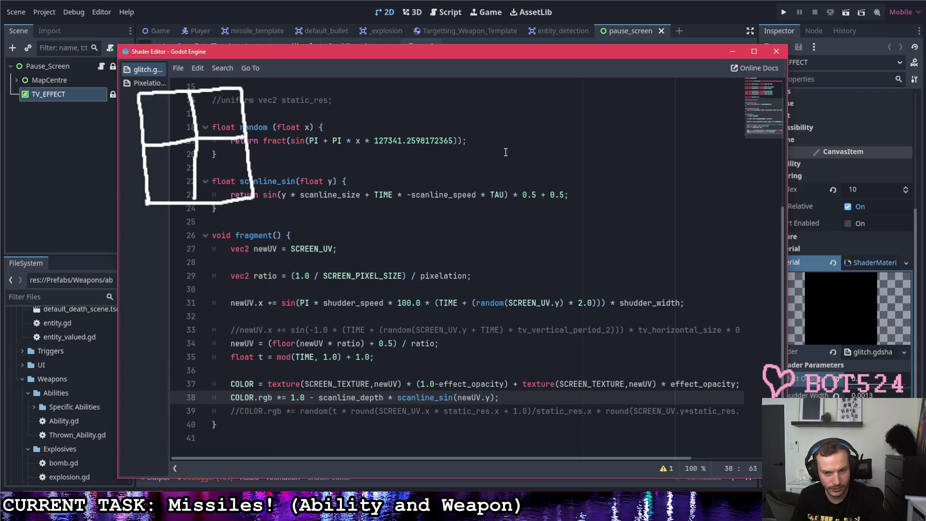
- Dock the shader editor to preview the scene, then float it back at the top of the screen
left_click_drag(494, 45, 495, 378)
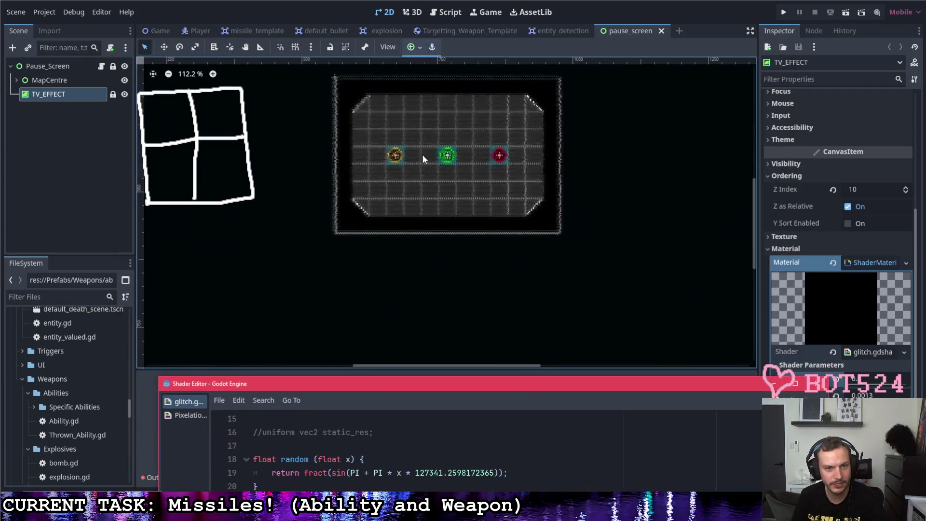
mouse_move(606, 382)
left_mouse_down()
mouse_move(577, 226)
mouse_move(563, 70)
mouse_move(536, 70)
mouse_move(424, 404)
left_mouse_up()
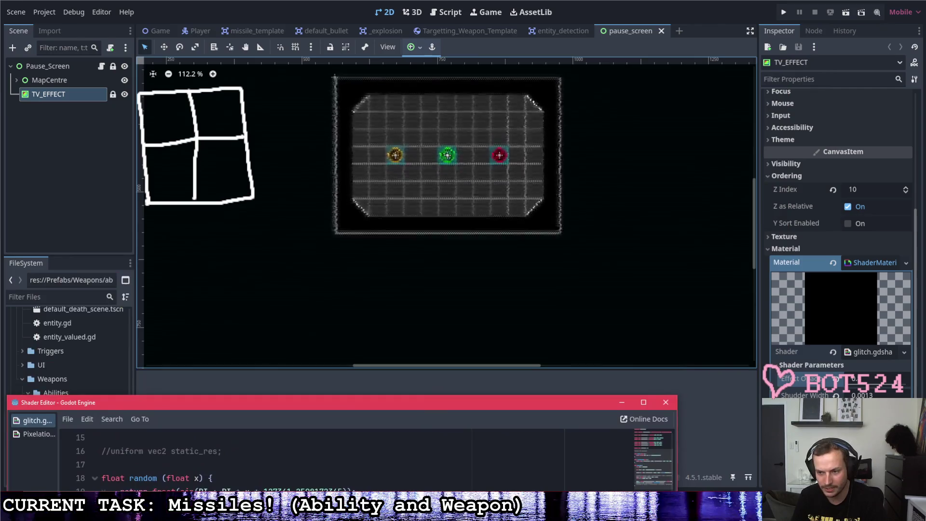
left_click(665, 403)
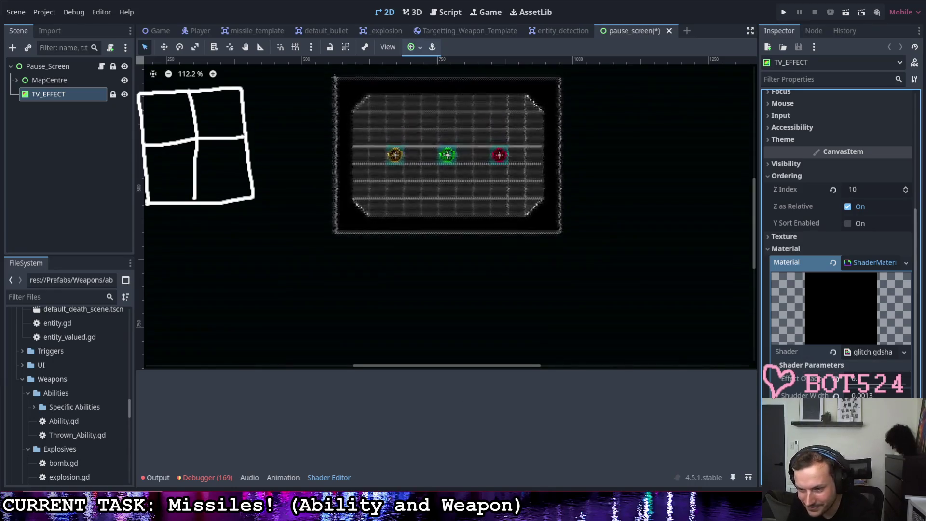
scroll(839, 241, "down", 2)
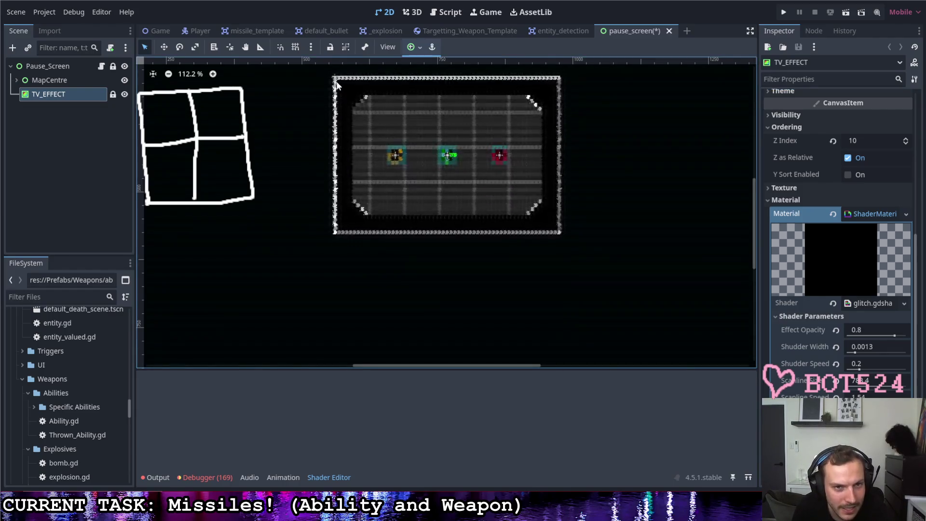
mouse_move(309, 478)
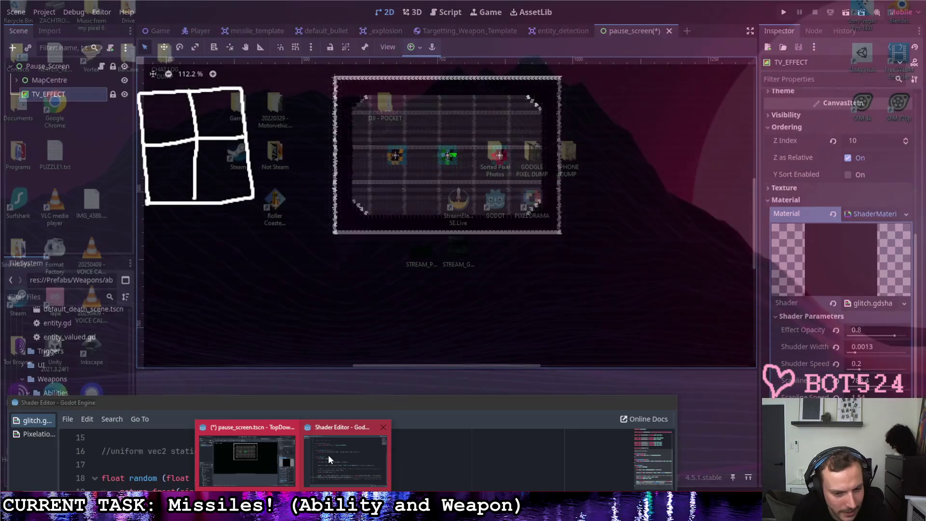
left_click(328, 455)
mouse_move(324, 403)
left_mouse_down()
mouse_move(409, 75)
mouse_move(389, 47)
left_mouse_up()
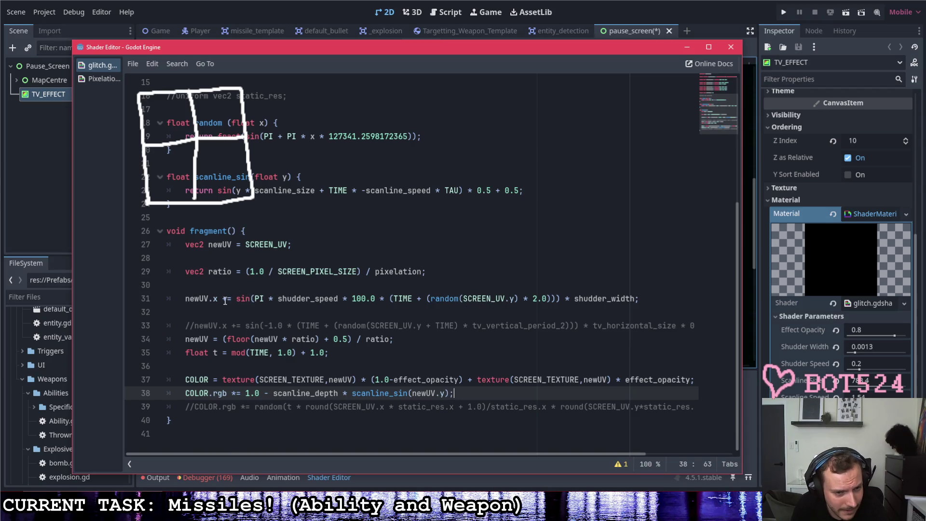
double_click(205, 299)
key("ctrl+c")
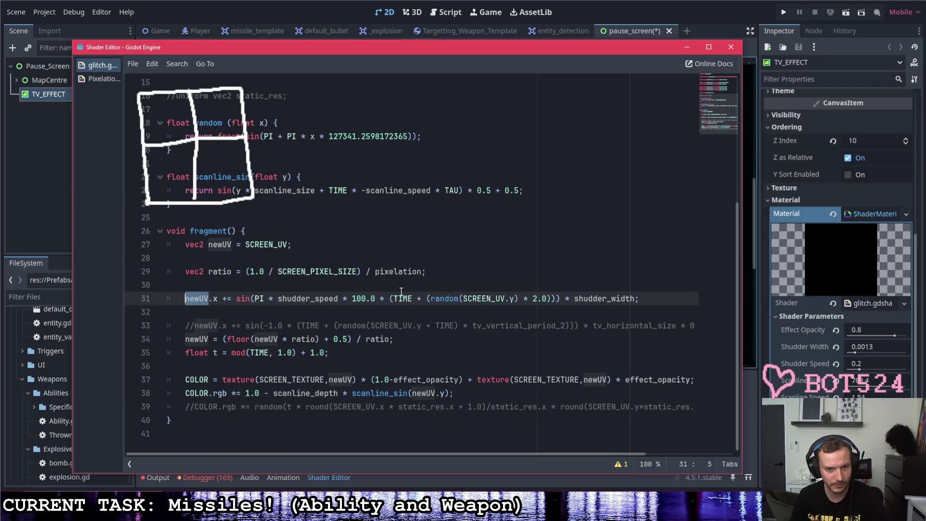
double_click(466, 298)
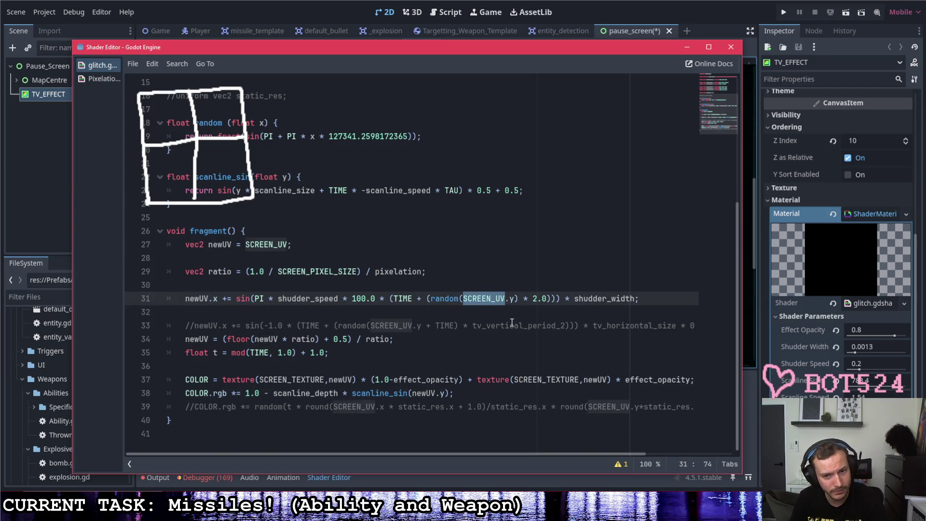
key("ctrl+v")
key("ctrl+s")
mouse_move(451, 49)
left_mouse_down()
mouse_move(486, 324)
mouse_move(418, 61)
left_mouse_up()
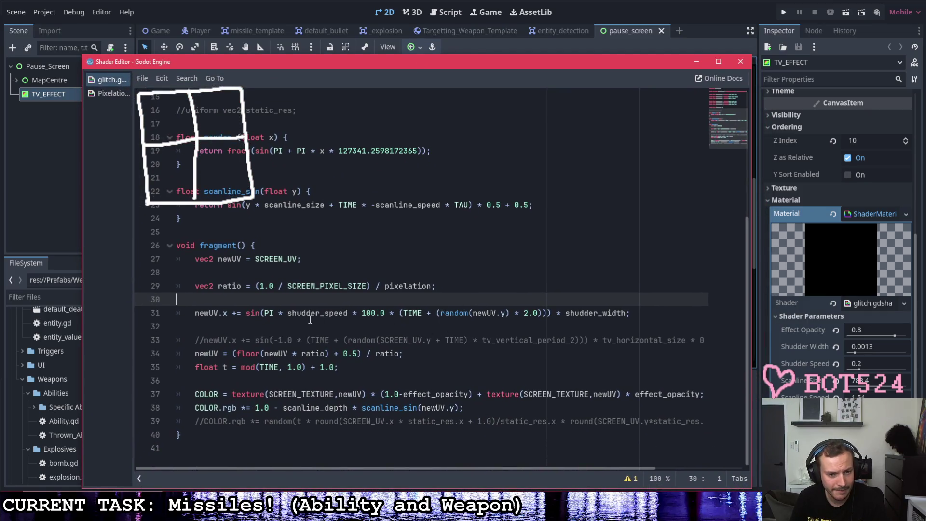
scroll(352, 314, "up", 5)
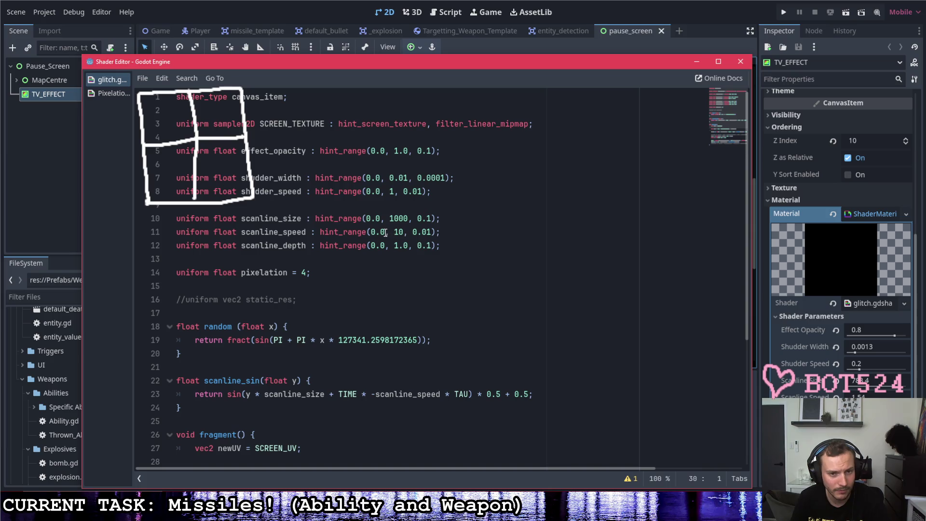
double_click(372, 231)
type("-10.0")
key("Left")
type(".0")
left_click(467, 217)
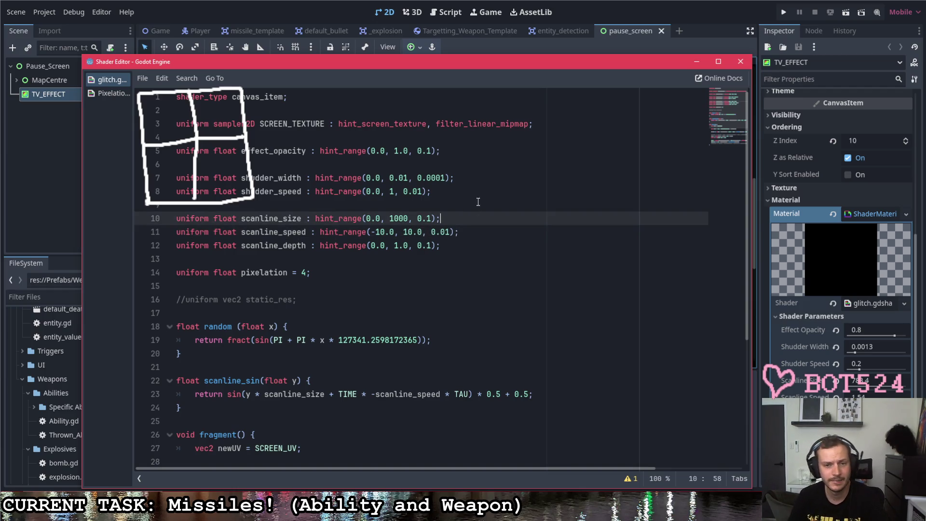
mouse_move(477, 61)
left_mouse_down()
mouse_move(497, 238)
mouse_move(445, 97)
mouse_move(463, 74)
left_mouse_up()
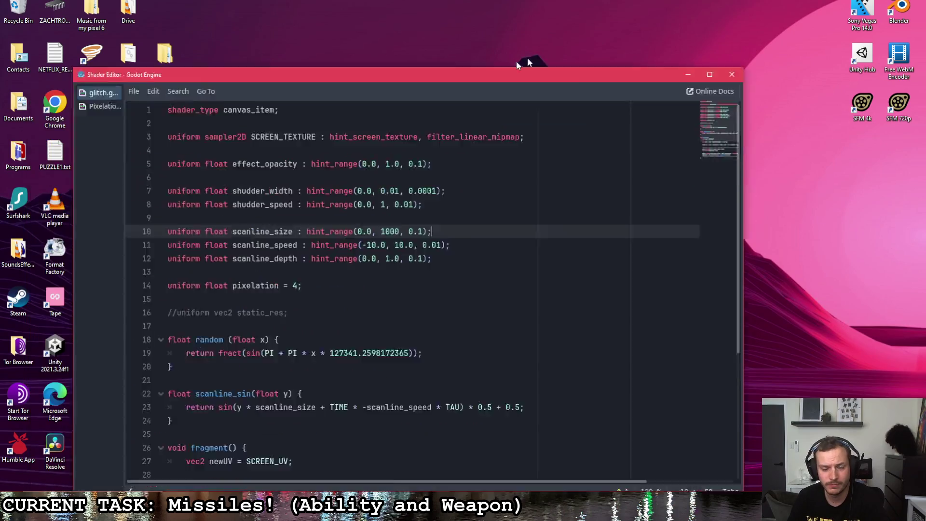
left_click_drag(516, 65, 456, 28)
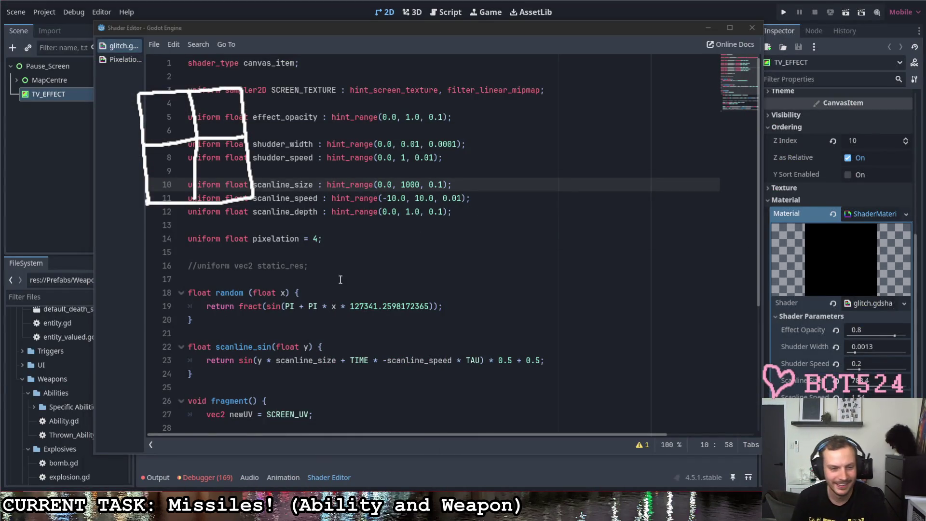
left_click(453, 202)
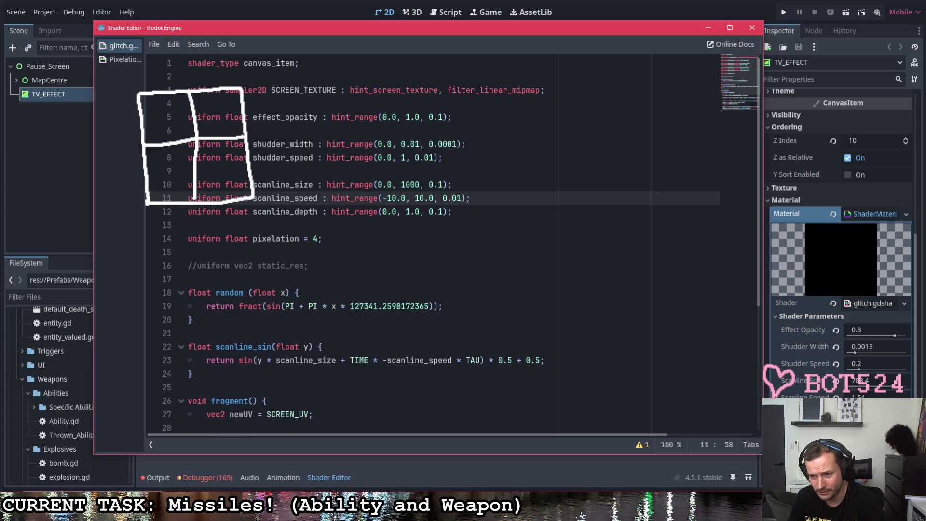
left_click(708, 28)
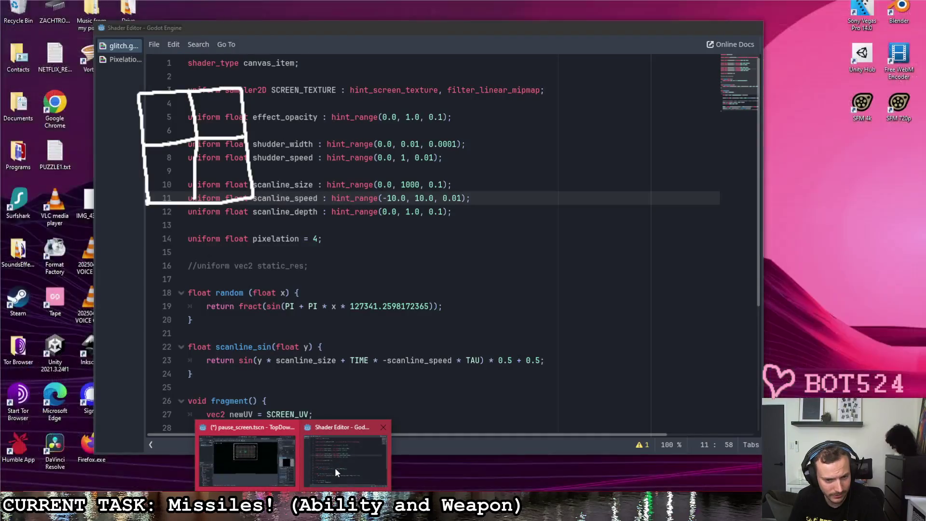
left_click(334, 467)
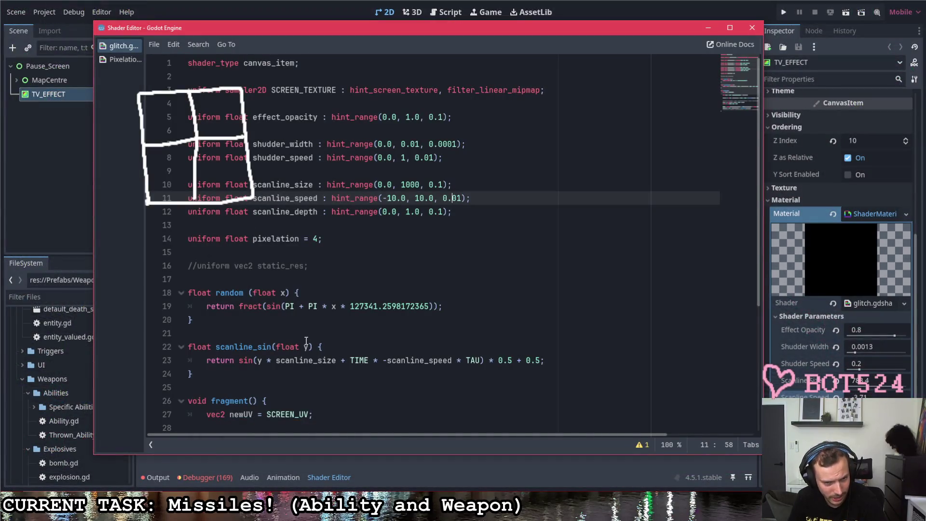
scroll(302, 346, "down", 4)
scroll(302, 345, "down", 2)
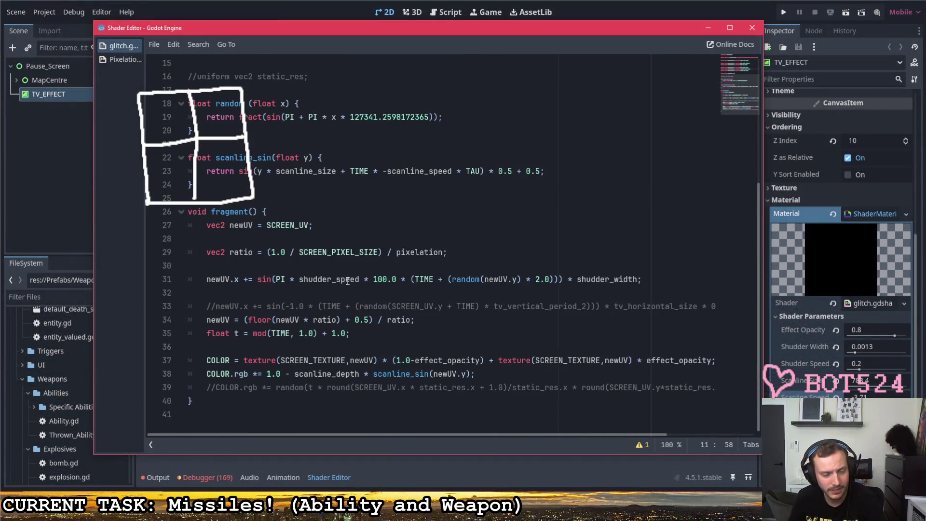
left_click_drag(257, 279, 646, 278)
left_click(644, 279)
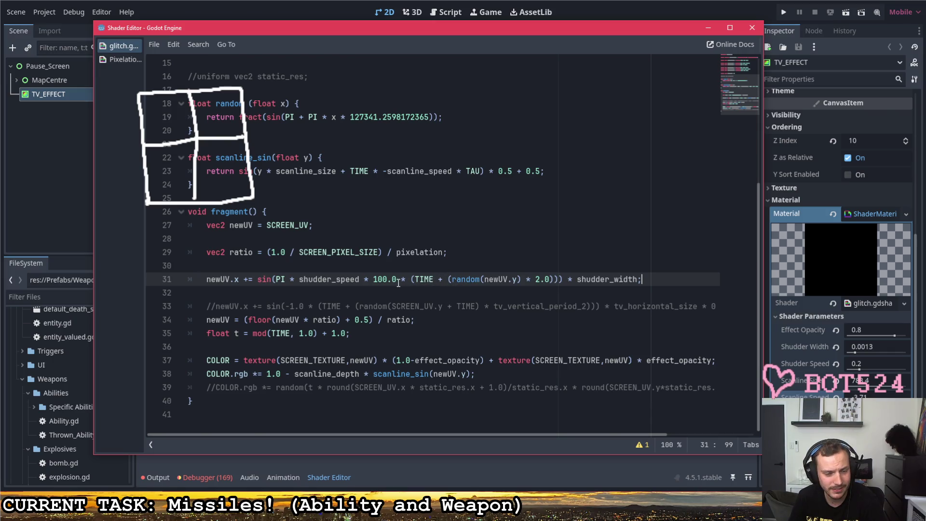
left_click_drag(485, 281, 551, 280)
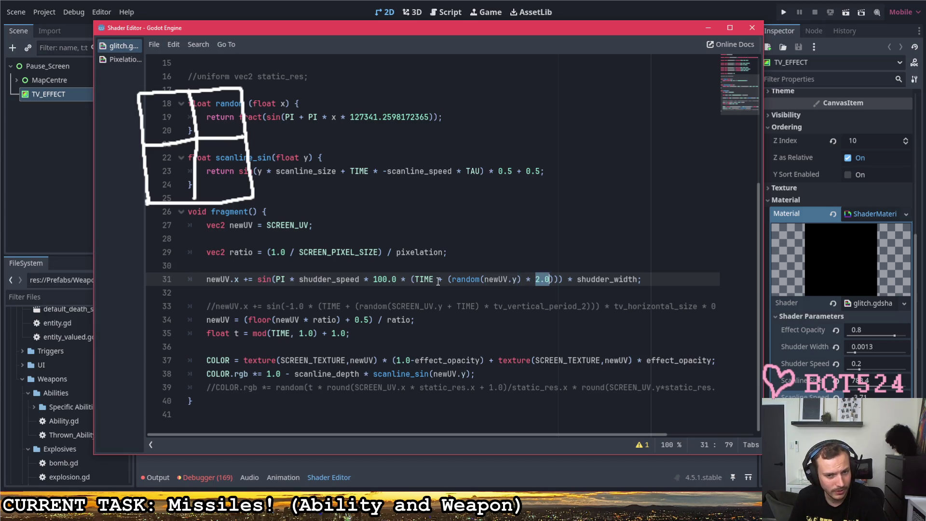
scroll(291, 248, "up", 4)
scroll(261, 250, "down", 2)
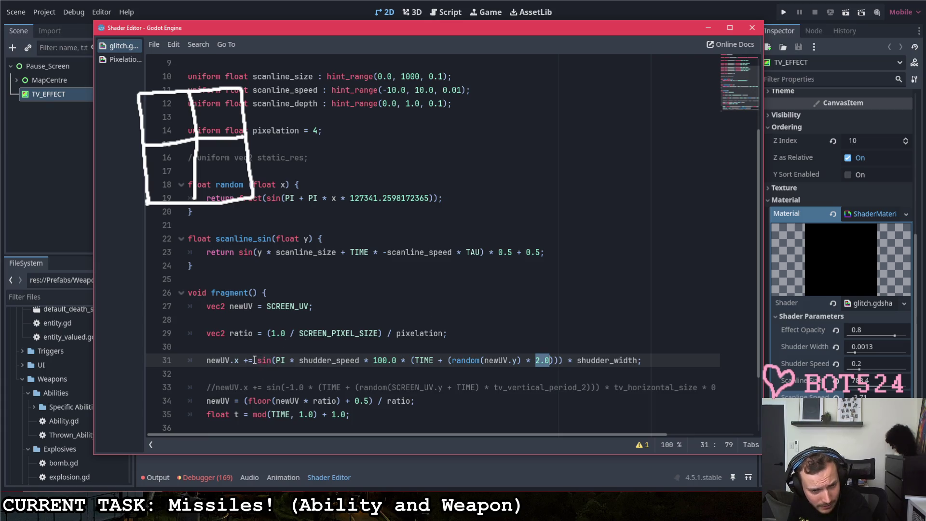
- Drag 'float t = mod(TIME, 1.0) + 1.0;' up onto line 30, above the newUV.x shudder line
left_click_drag(260, 361, 272, 361)
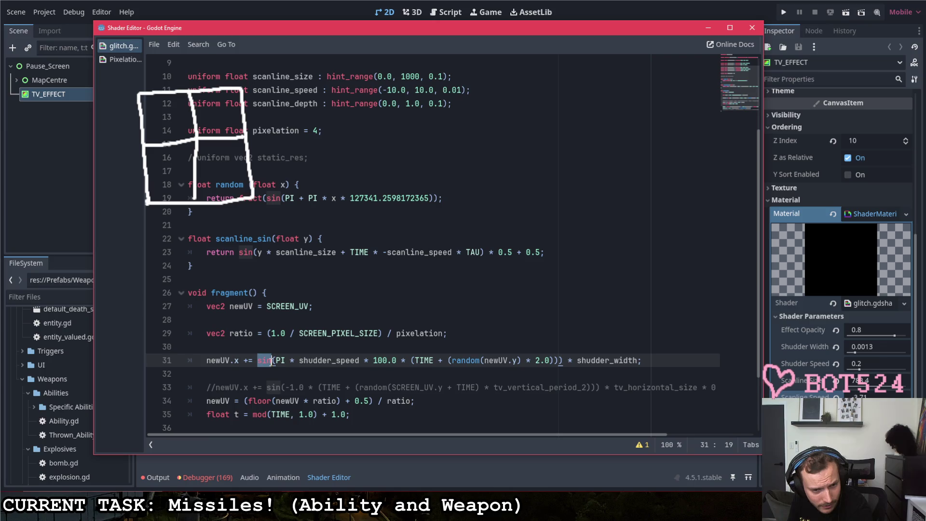
key("ctrl+Right")
key("ctrl+Right")
key("ctrl+Right")
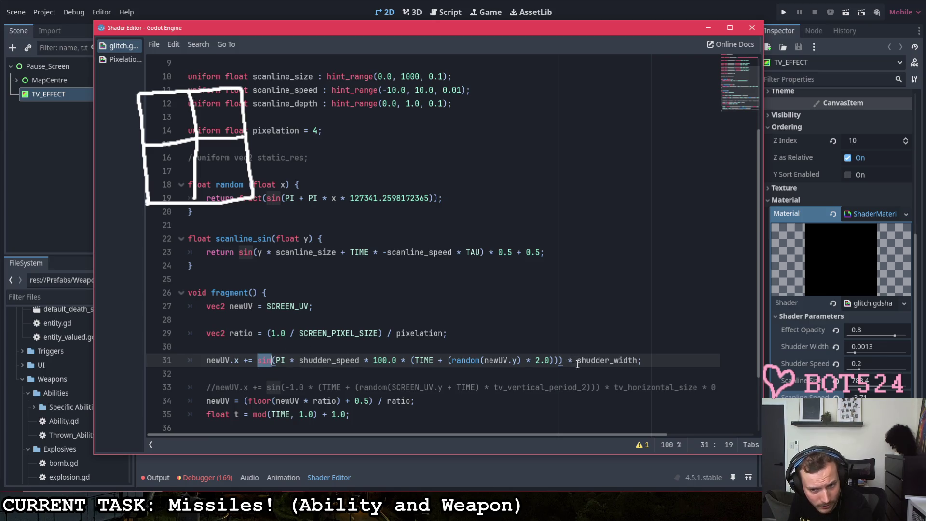
key("shift+Right")
key("shift+Right")
key("shift+Right")
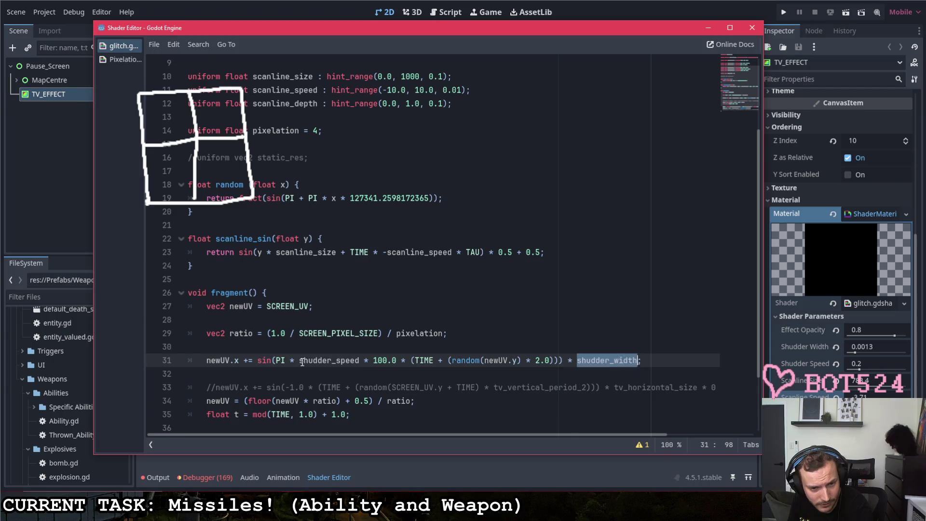
left_click_drag(300, 361, 359, 360)
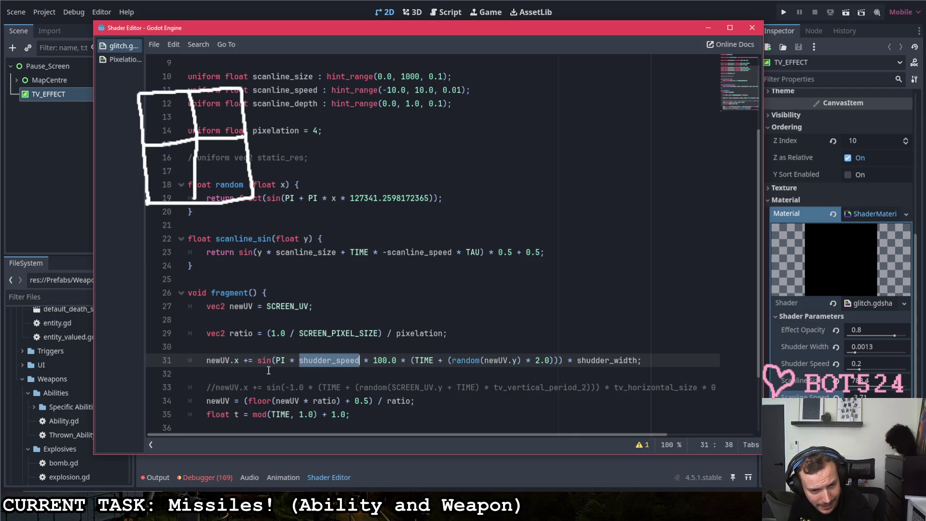
double_click(423, 361)
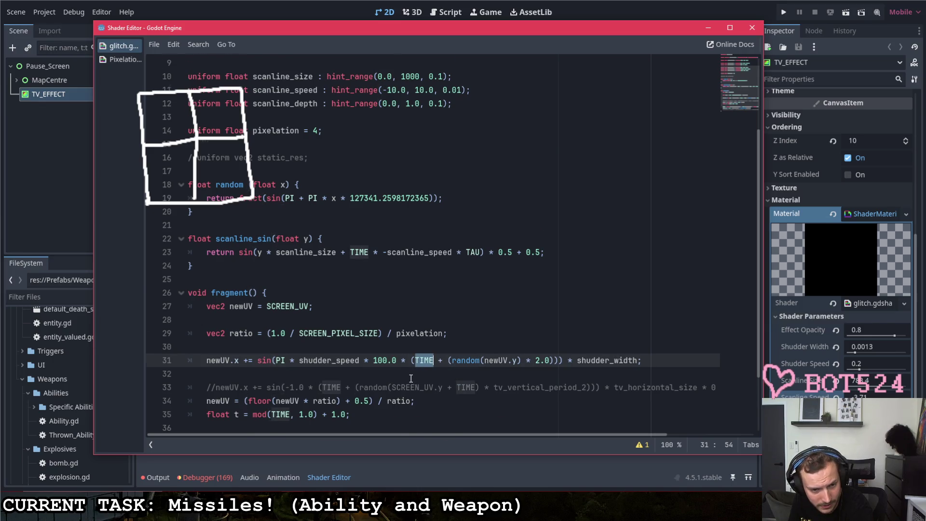
scroll(411, 378, "down", 2)
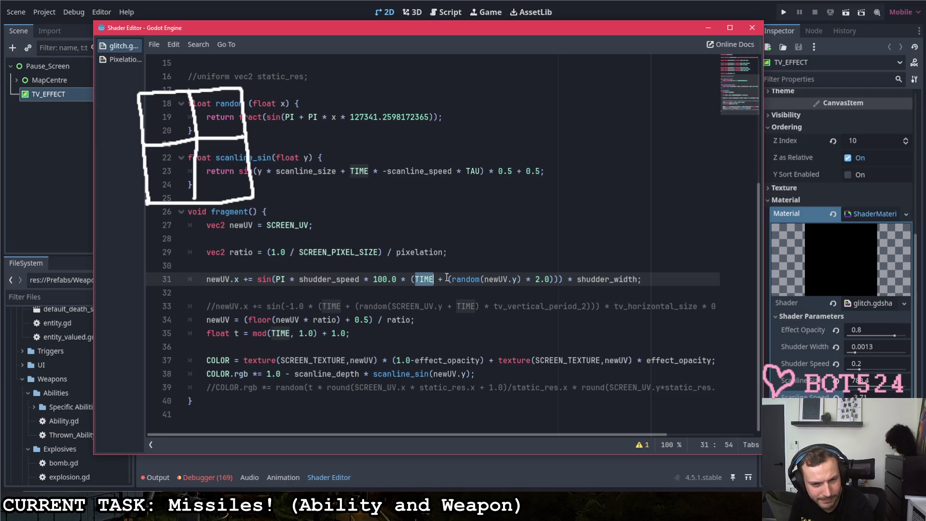
double_click(278, 279)
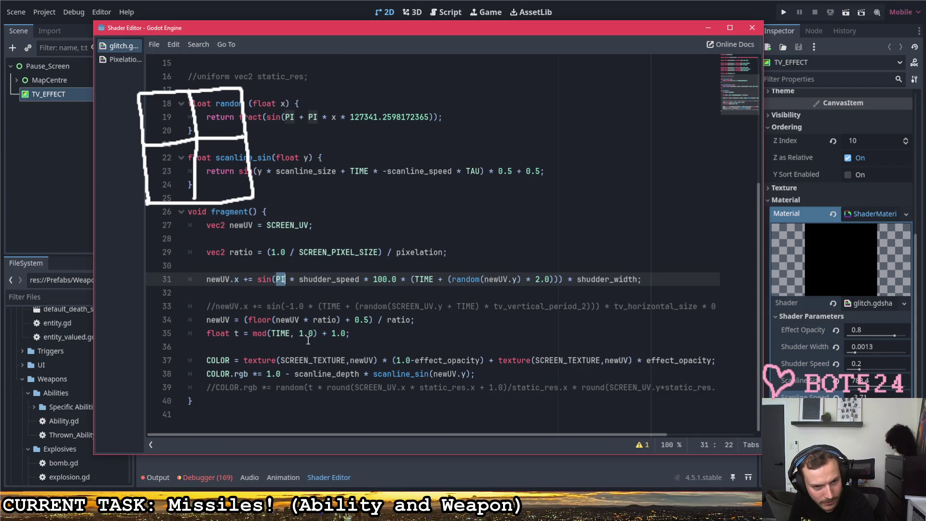
mouse_move(354, 333)
left_mouse_down()
mouse_move(206, 333)
mouse_move(213, 266)
left_mouse_up()
left_click(197, 266)
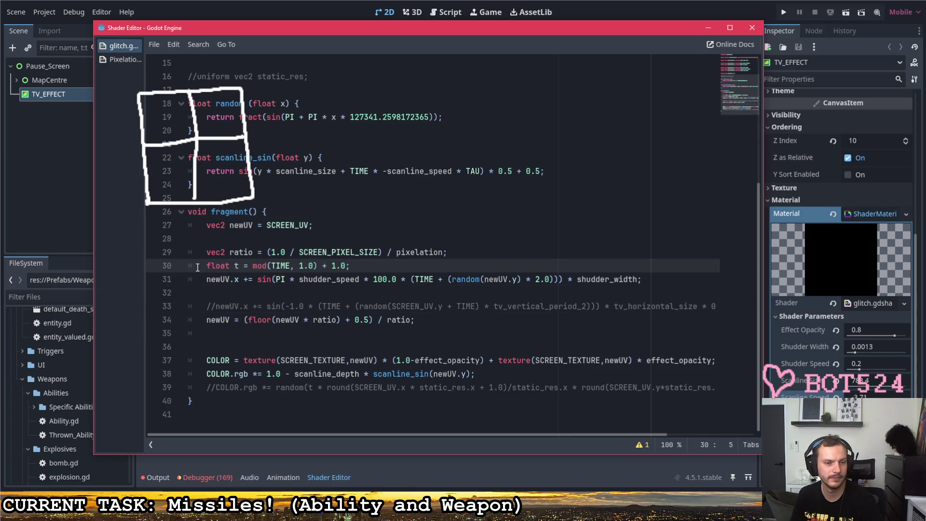
- Move the float t time line down below the pixelation step
key("Return")
left_click(364, 280)
key("Return")
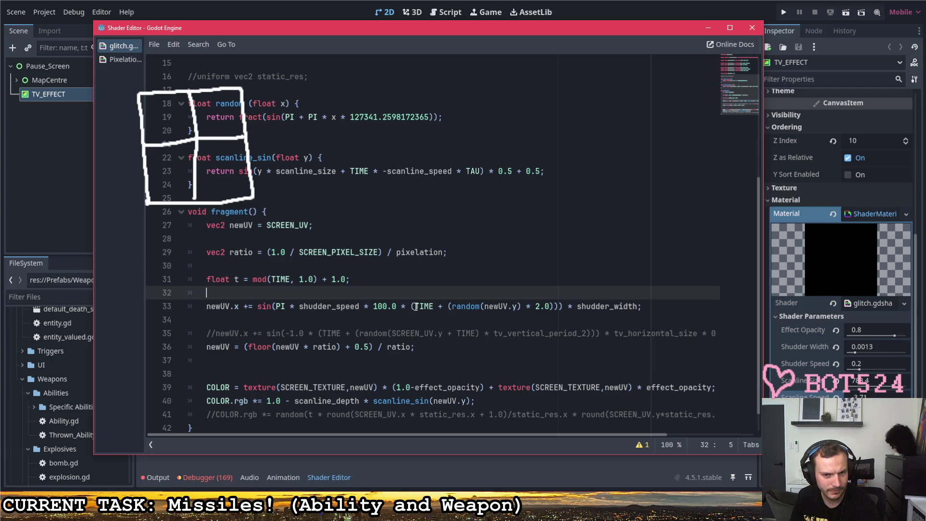
left_click_drag(415, 305, 433, 307)
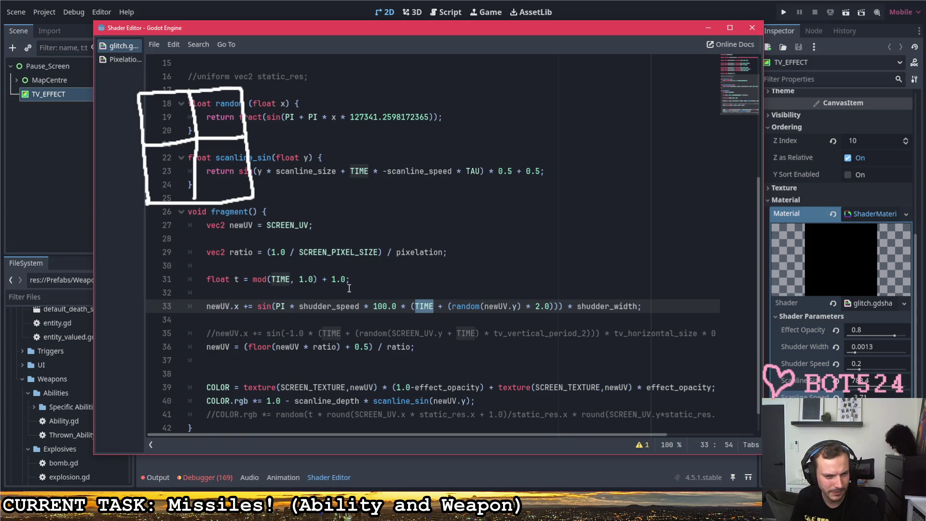
mouse_move(350, 280)
left_mouse_down()
mouse_move(206, 279)
mouse_move(217, 369)
mouse_move(219, 359)
left_mouse_up()
key("Home")
key("Return")
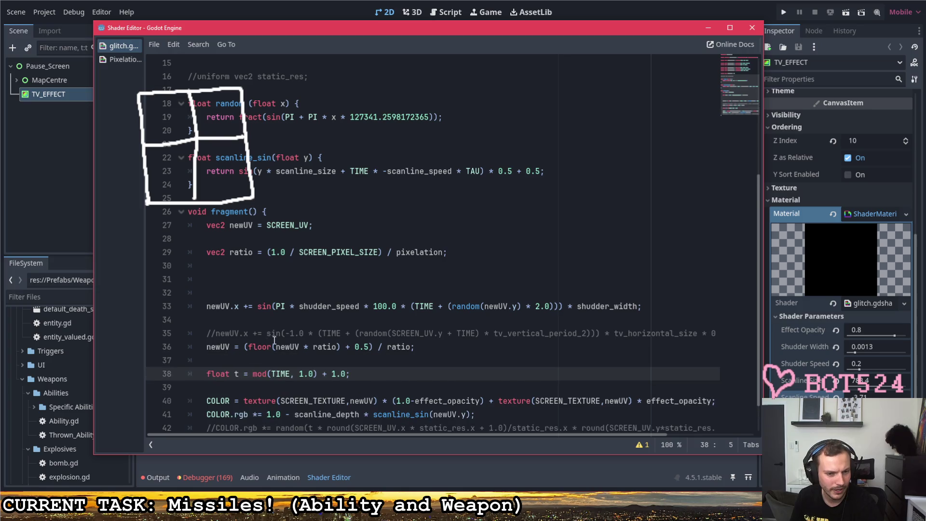
scroll(273, 340, "down", 1)
- Comment out the float t line and delete the empty lines above the shudder line
key("ctrl+k")
left_click(344, 333)
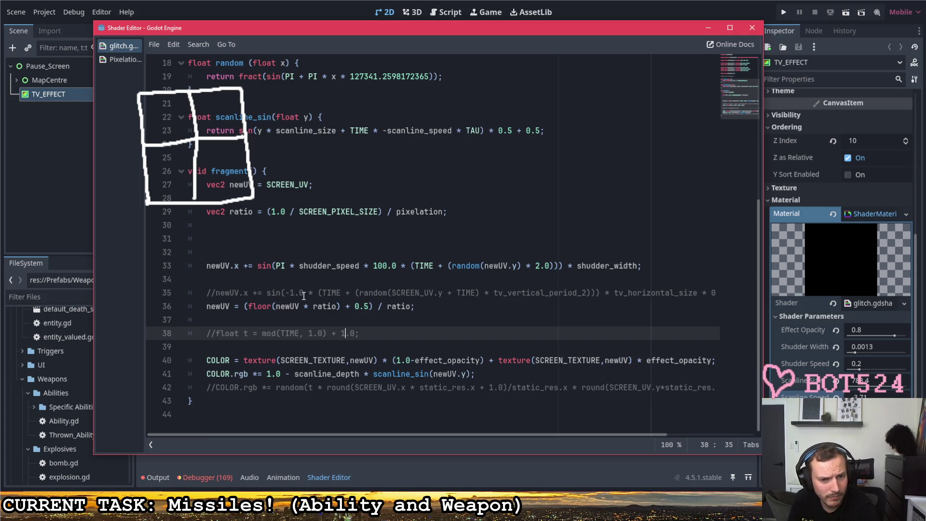
left_click(215, 307)
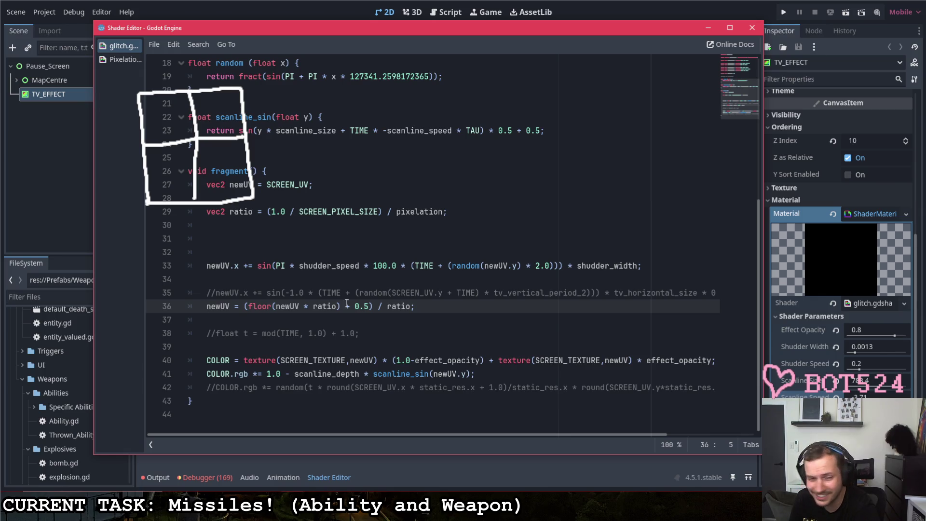
left_click(222, 247)
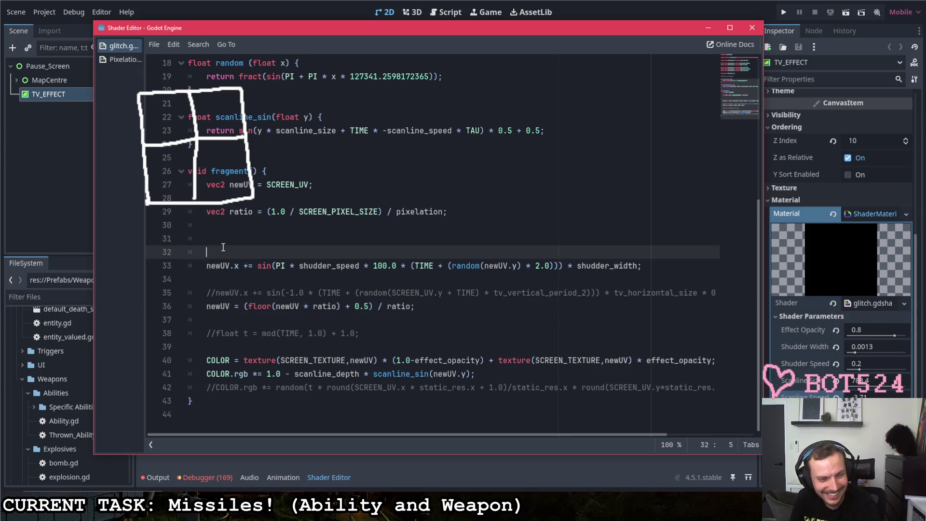
key("BackSpace")
key("BackSpace")
key("BackSpace")
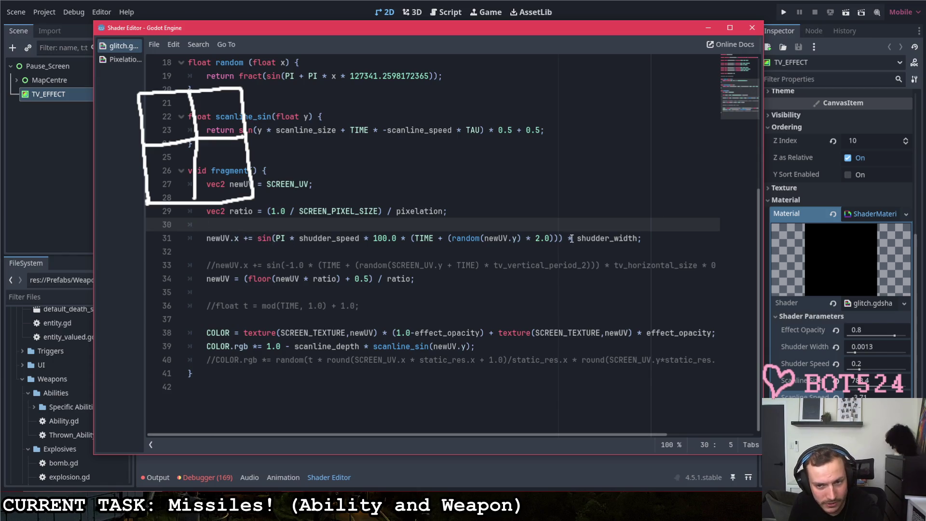
double_click(485, 240)
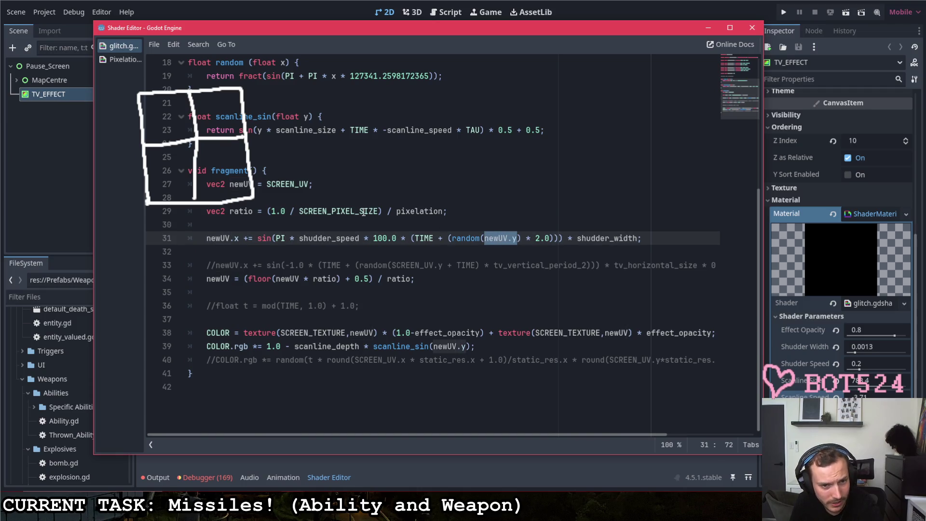
- Move 'newUV = (floor(newUV * ratio) + 0.5) / ratio;' above the newUV.x shudder line
left_click_drag(413, 282, 184, 285)
left_click_drag(242, 281, 382, 223)
left_click(415, 224)
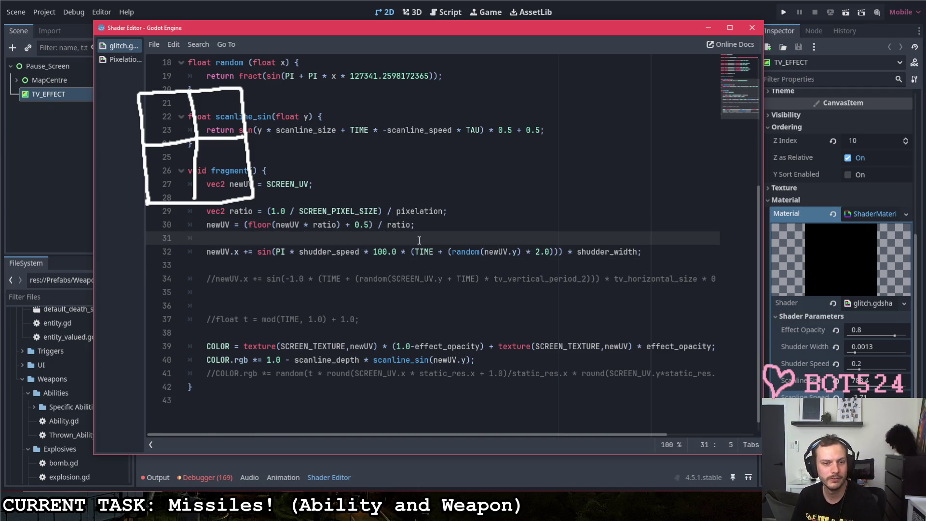
- Add a blank line after the ratio declaration and shift the Shader Editor down to reveal the preview
mouse_move(435, 32)
left_mouse_down()
mouse_move(455, 360)
mouse_move(494, 341)
mouse_move(468, 106)
left_mouse_up()
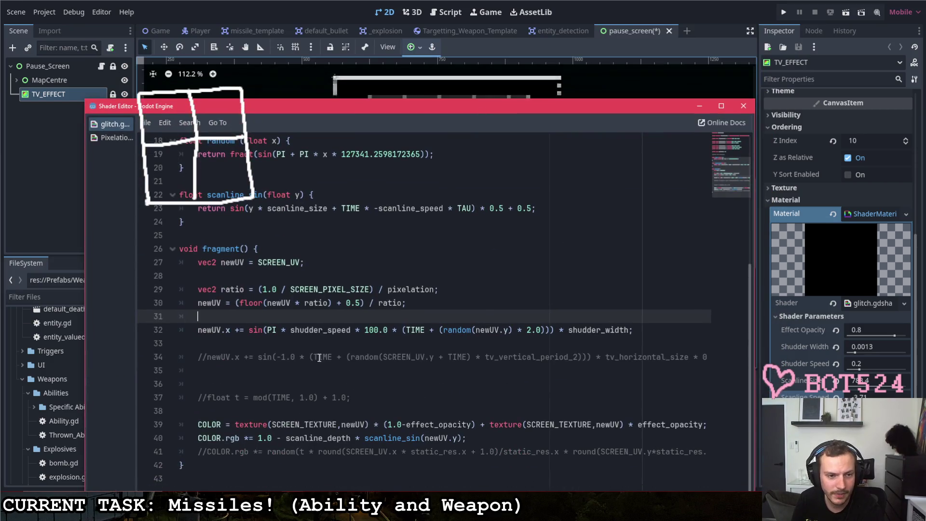
left_click(436, 290)
key("Return")
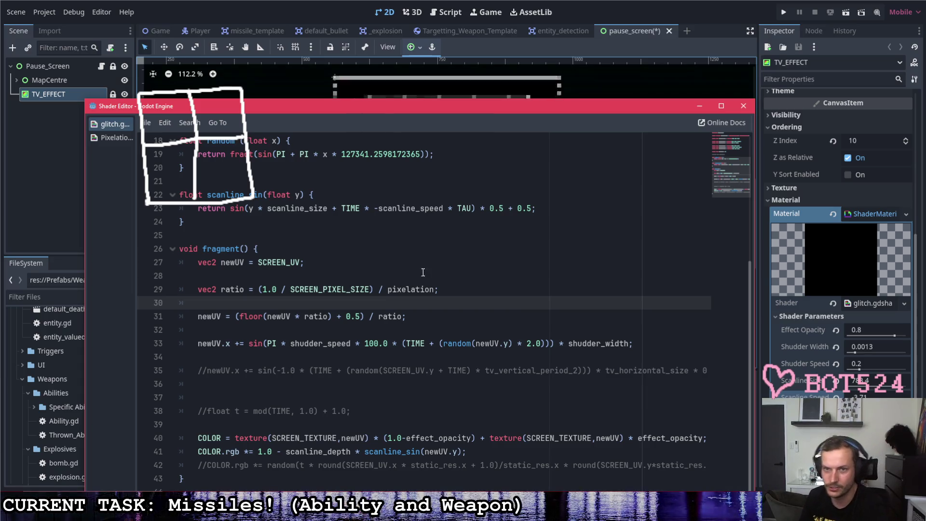
mouse_move(498, 105)
left_mouse_down()
mouse_move(487, 313)
mouse_move(461, 230)
mouse_move(461, 246)
left_mouse_up()
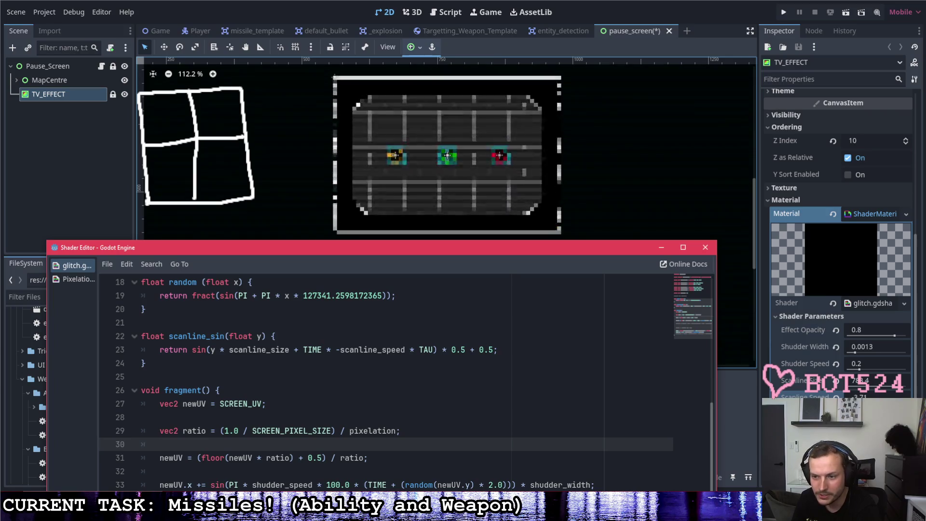
- Keep TV_EFFECT at 0.8 effect opacity, 0.0013 shudder width and 0.2 shudder speed, then view the scene
left_click(839, 260)
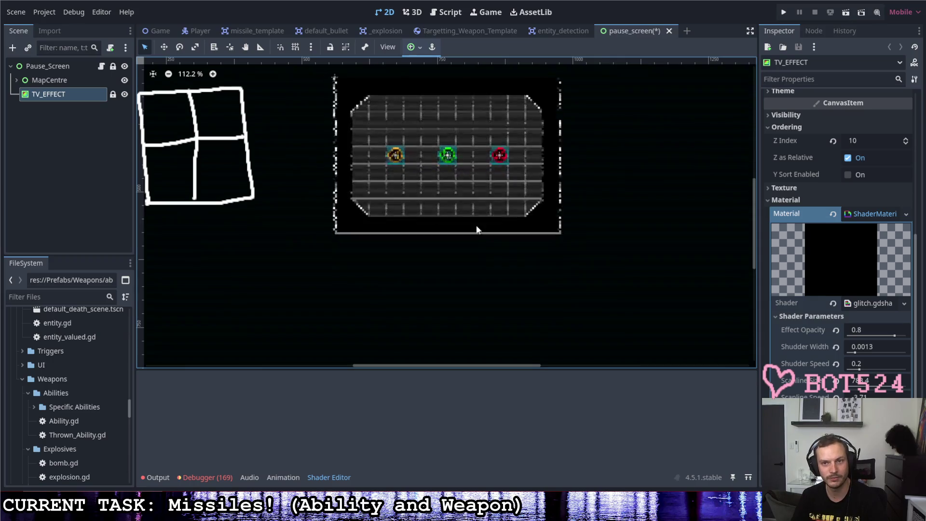
scroll(498, 103, "up", 4)
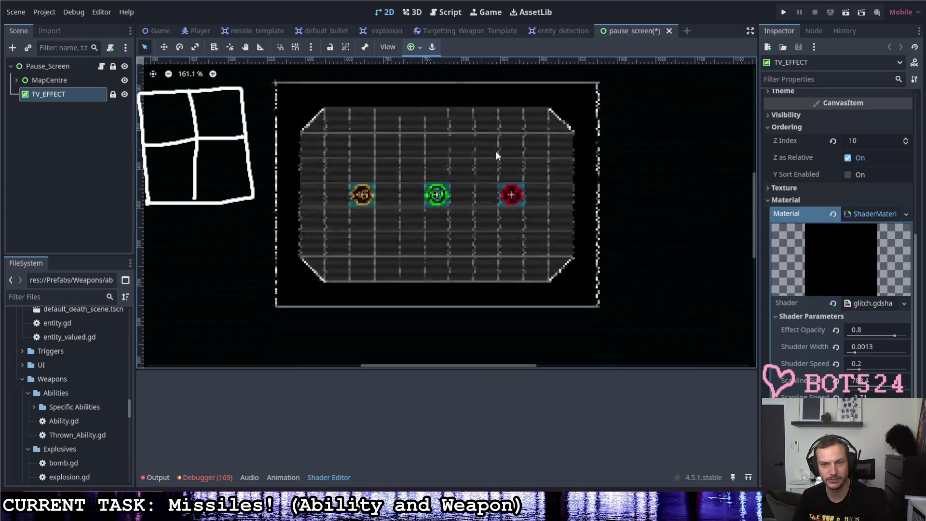
scroll(492, 208, "up", 15)
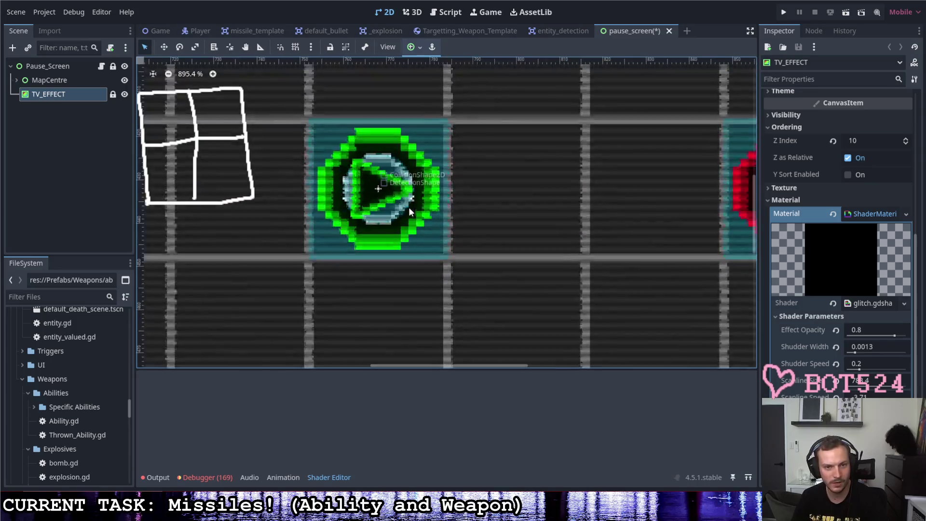
scroll(463, 239, "down", 15)
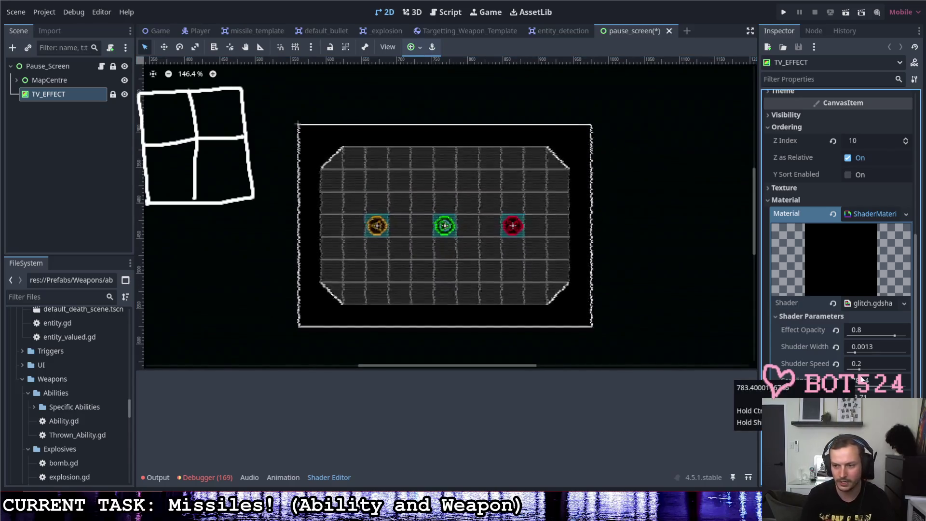
left_click(603, 275)
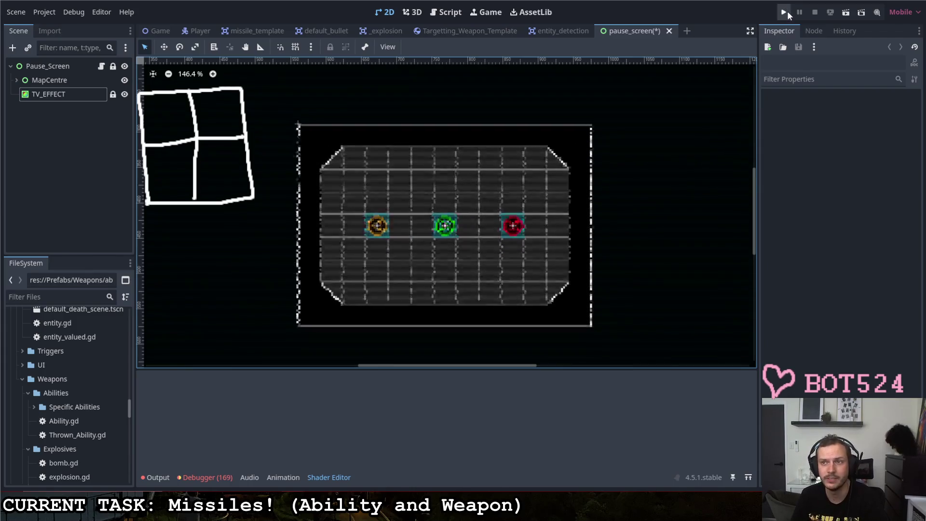
- Run the project with F5, enter the glitch-filtered arena, and quit via the red orb
key("F5")
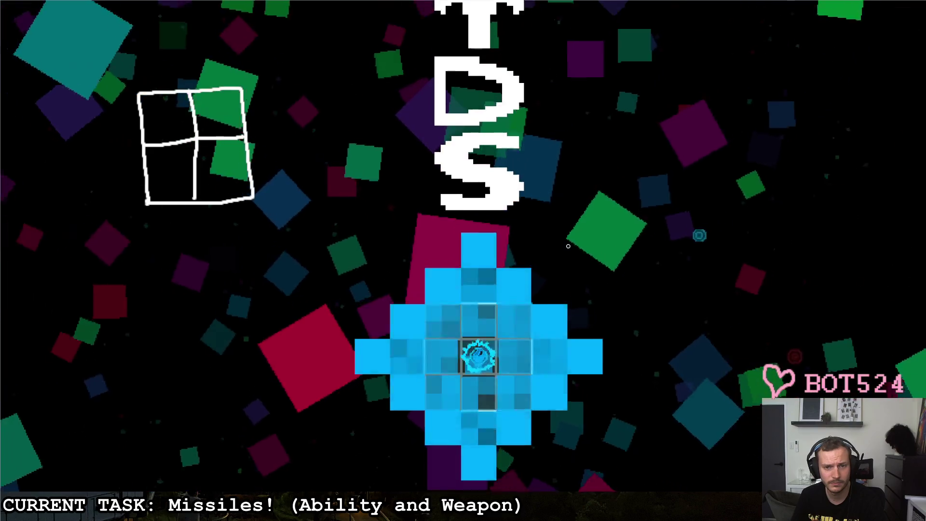
left_click(568, 245)
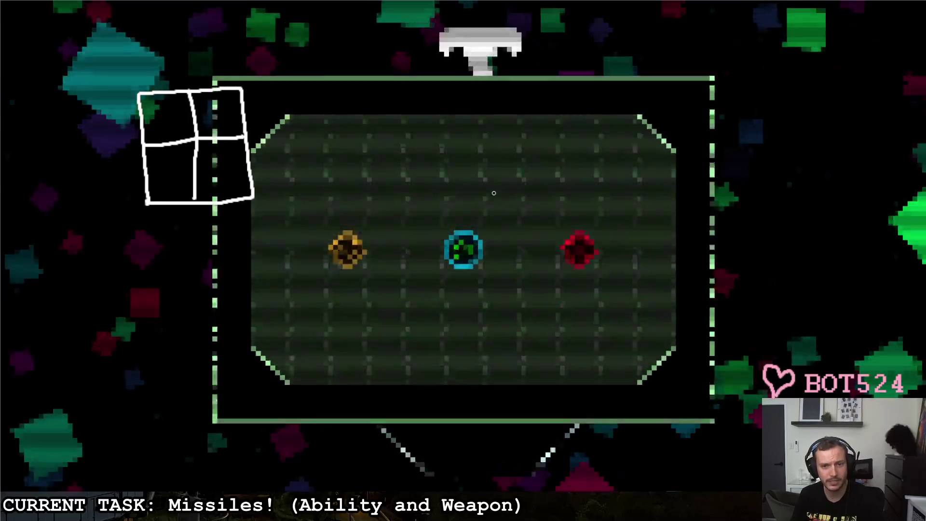
key("d")
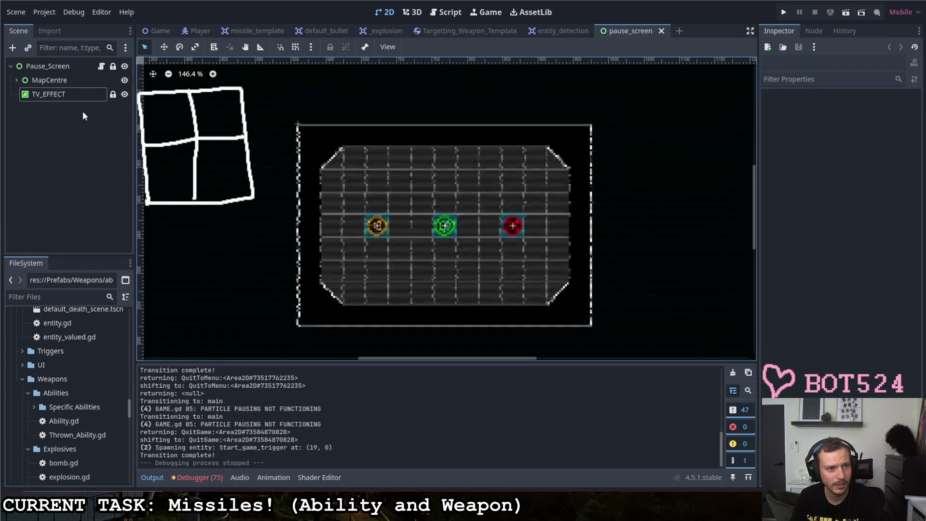
- Select TV_EFFECT, bring its floating Shader Editor window forward, and move it aside
left_click(70, 94)
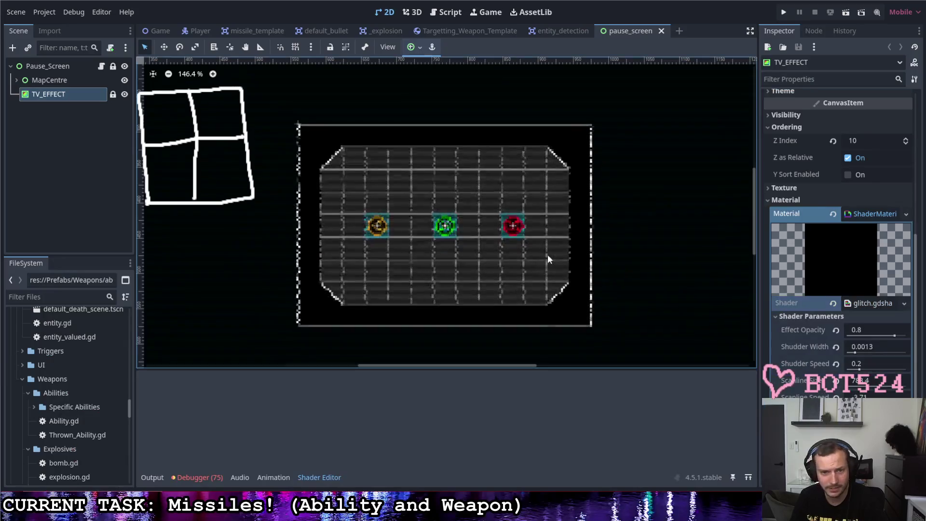
mouse_move(340, 482)
left_click(349, 453)
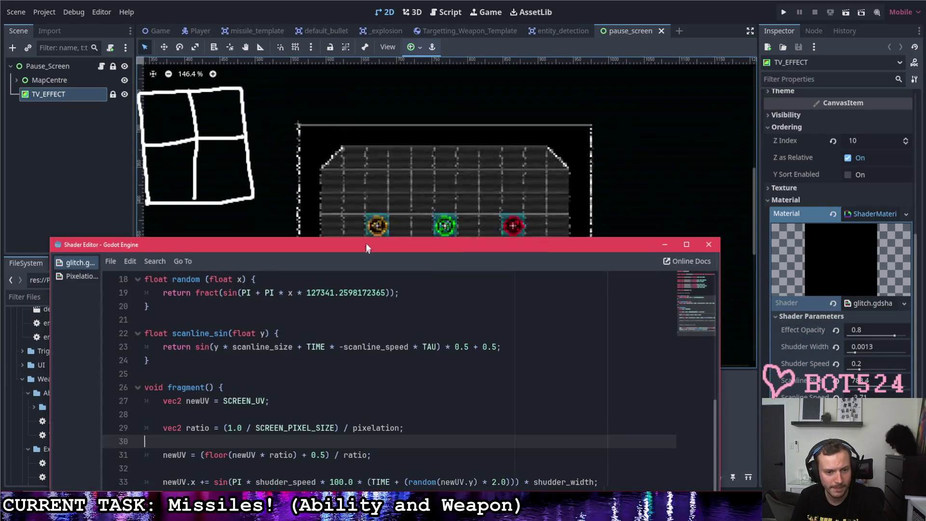
left_click_drag(366, 247, 419, 96)
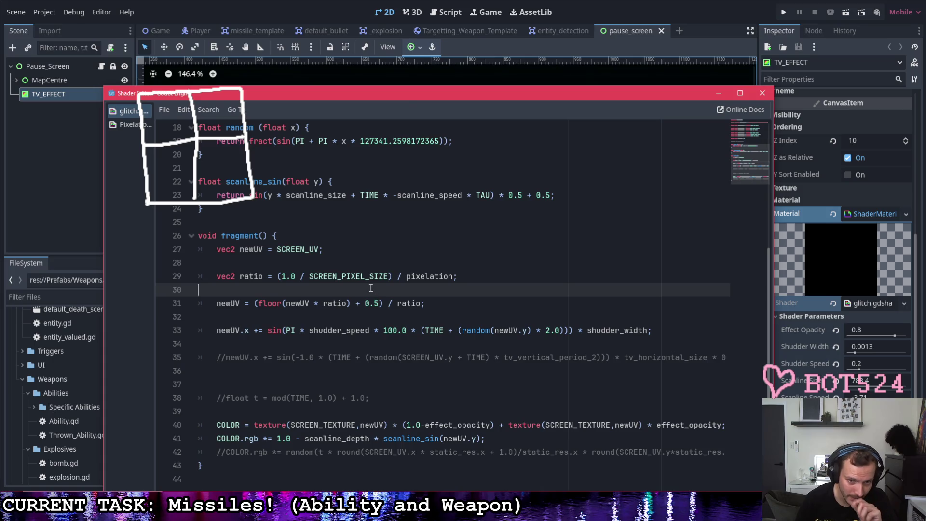
mouse_move(432, 110)
left_mouse_down()
mouse_move(419, 130)
mouse_move(328, 192)
left_mouse_up()
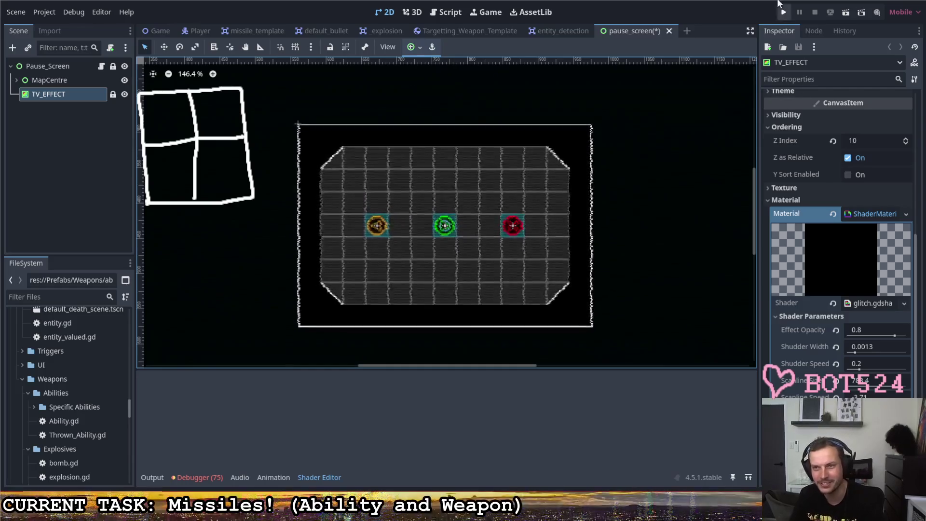
- Run the project again and start the game from the title screen with S
left_click(783, 13)
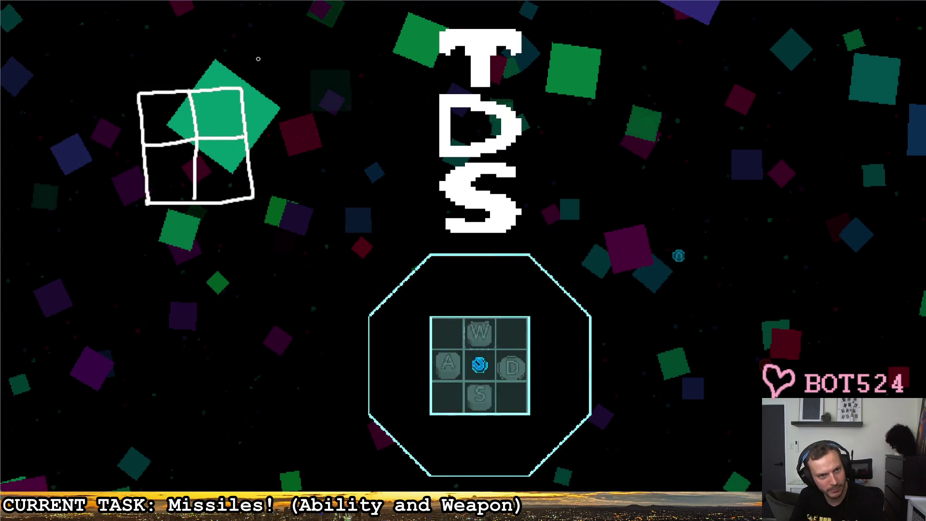
key("s")
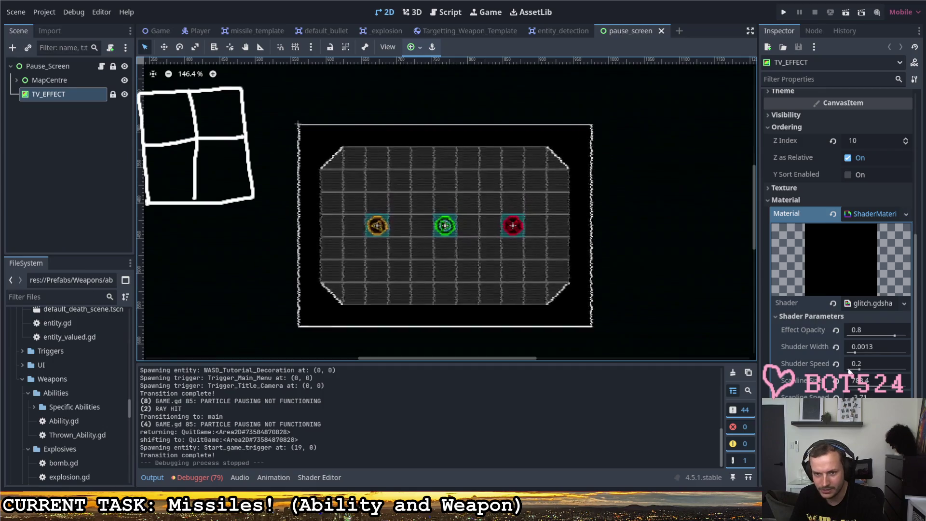
- Enlarge Scanline Size, tweak Scanline Speed, lower Shudder Speed to 0.05, and adjust Scanline Depth
left_click_drag(880, 389, 904, 389)
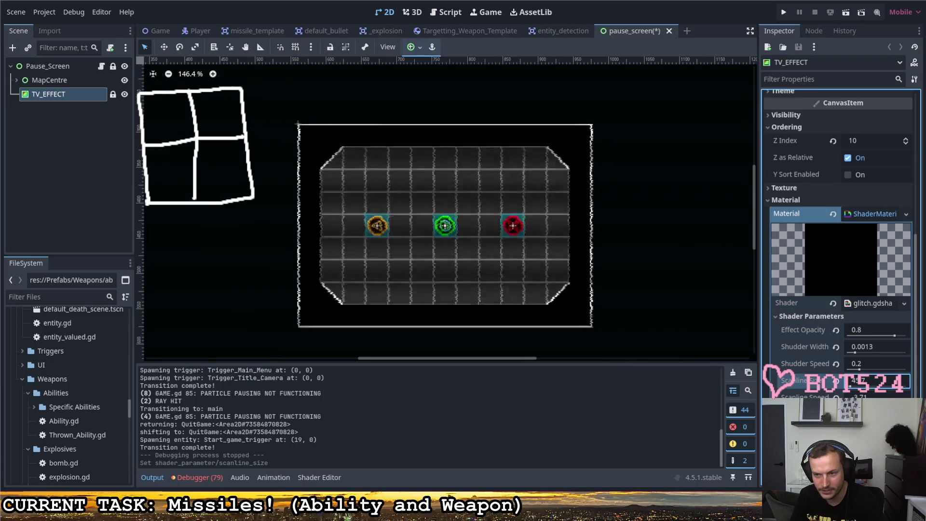
left_click_drag(867, 397, 882, 396)
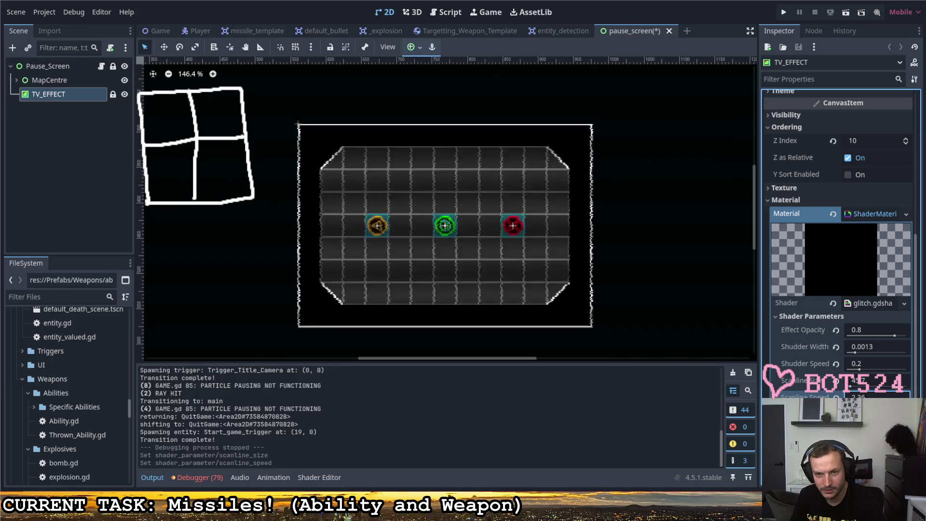
mouse_move(868, 396)
left_mouse_down()
mouse_move(878, 396)
mouse_move(848, 396)
left_mouse_up()
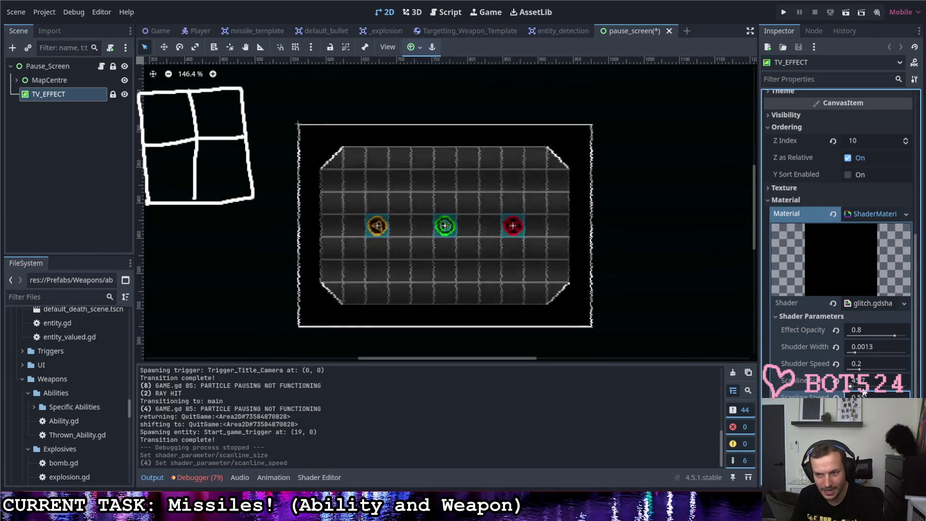
left_click_drag(860, 369, 851, 370)
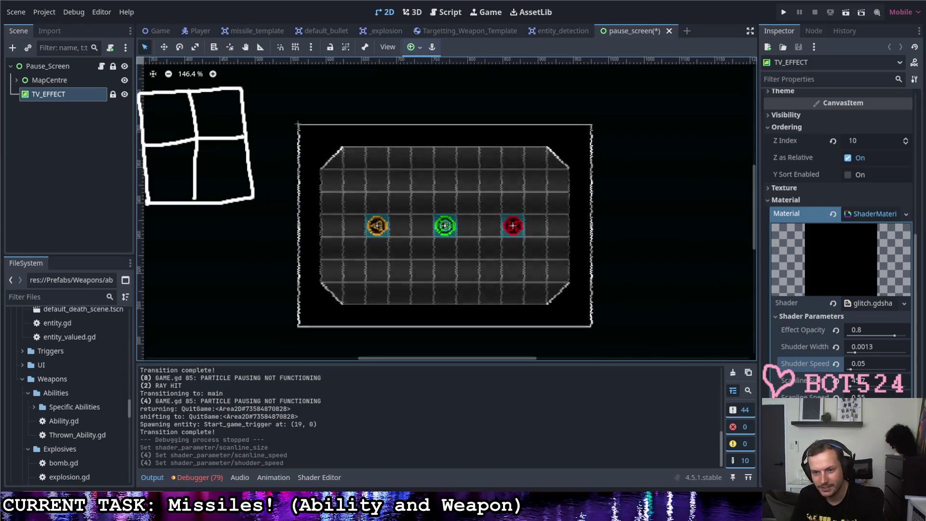
left_click_drag(863, 413, 875, 414)
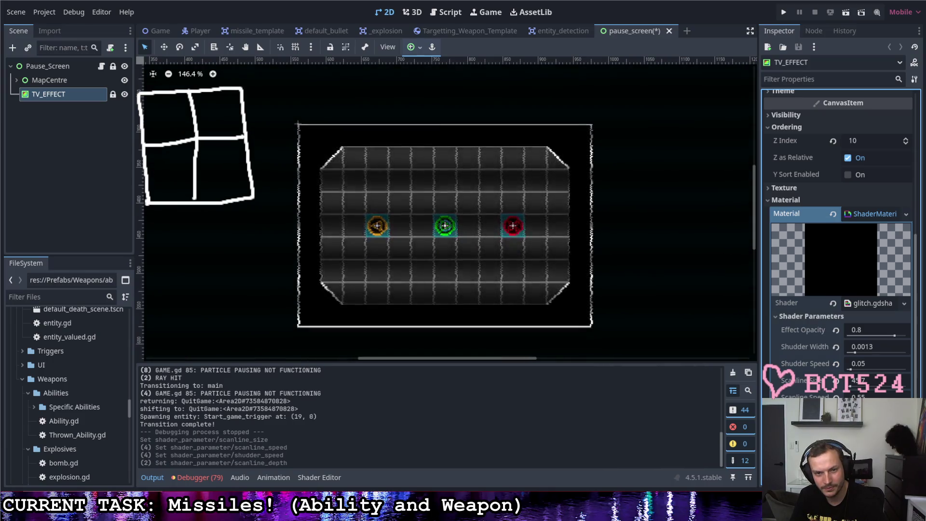
- Run the project, toggle the pause menu between quit and play, choose play, then stop the game
left_click(784, 12)
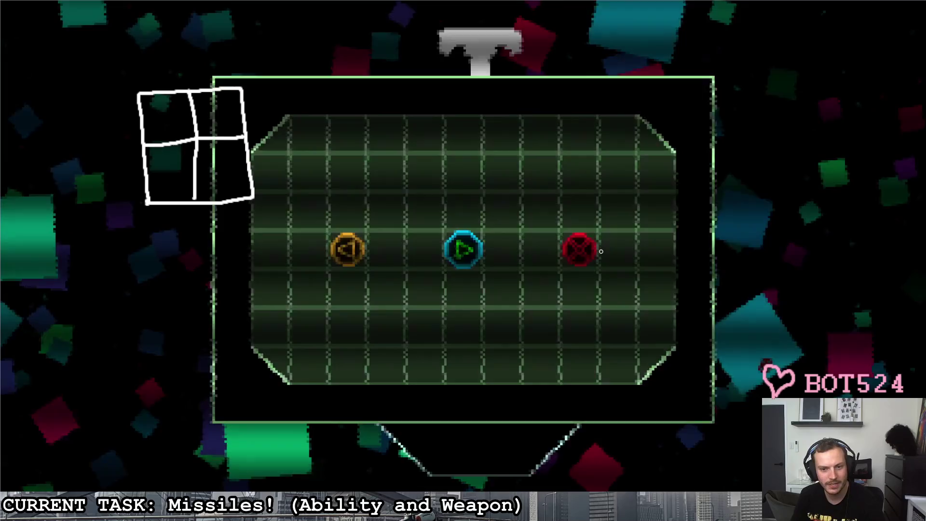
key("Right")
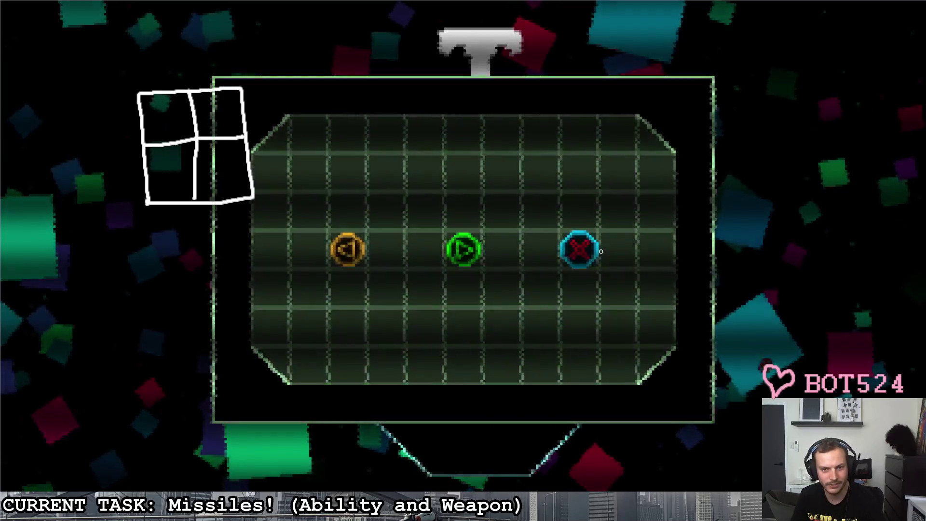
key("Left")
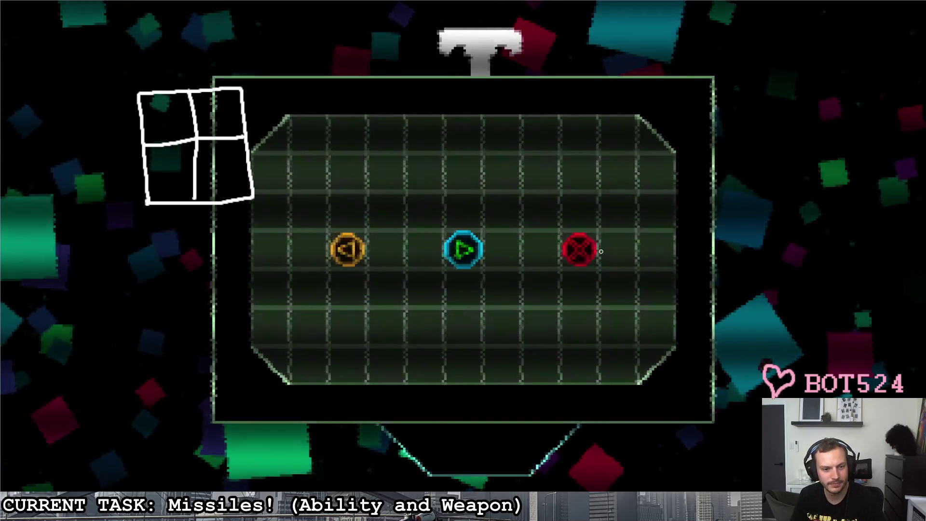
key("Return")
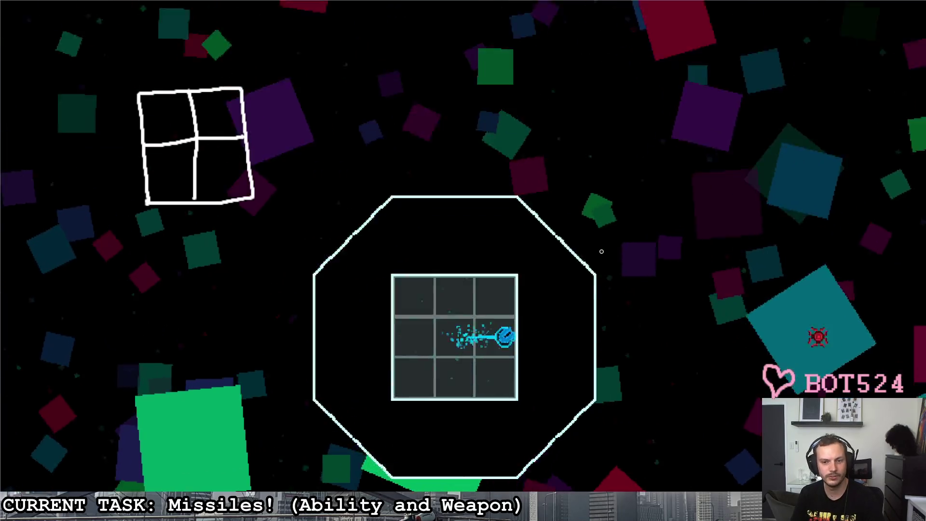
key("Escape")
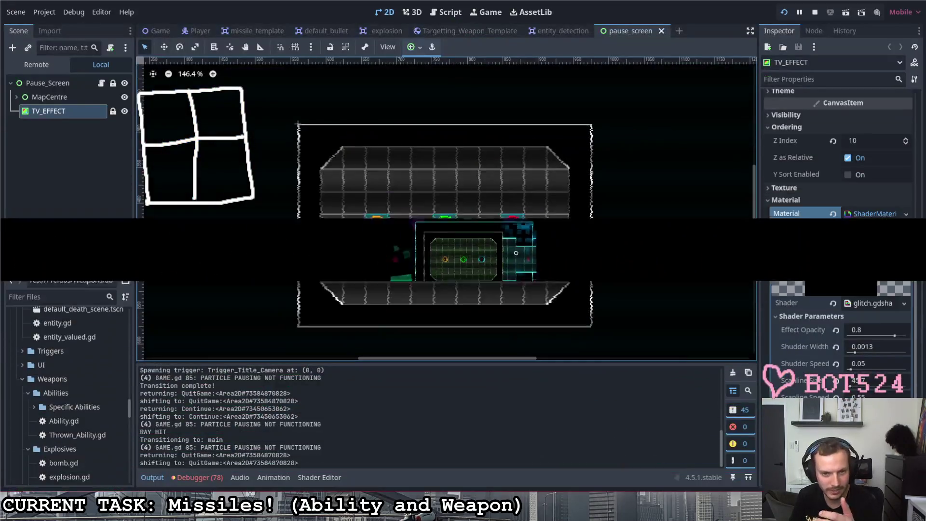
- Expand MapCentre, select its border TileMap, and return to the 2D view with the tile palette
left_click(101, 83)
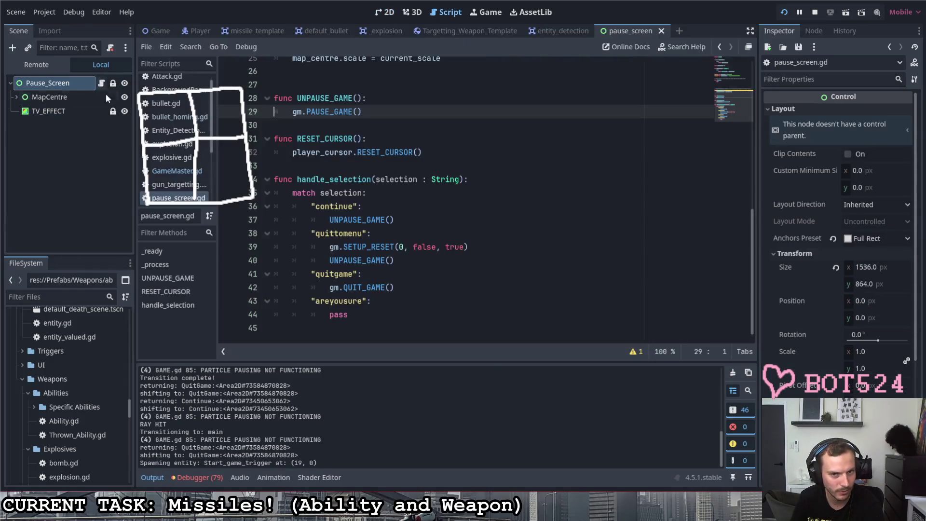
scroll(359, 206, "up", 8)
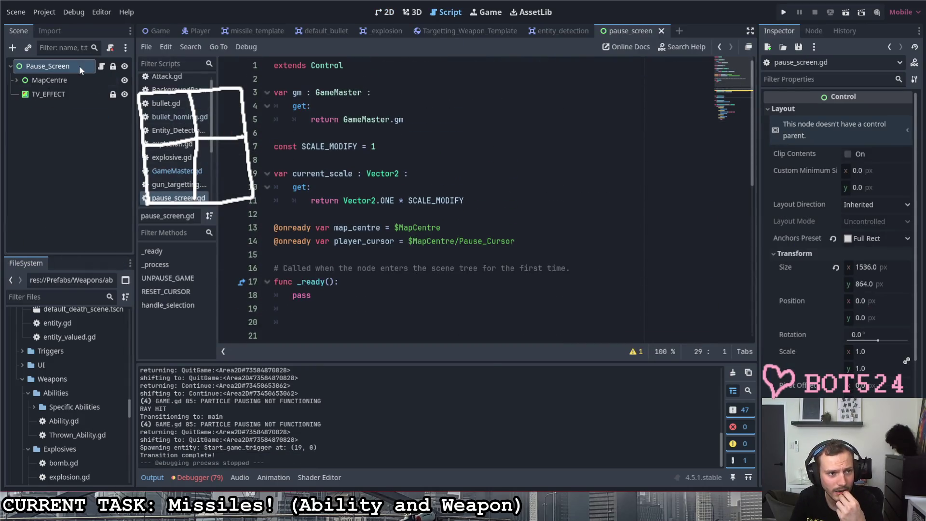
left_click(17, 79)
left_click(54, 93)
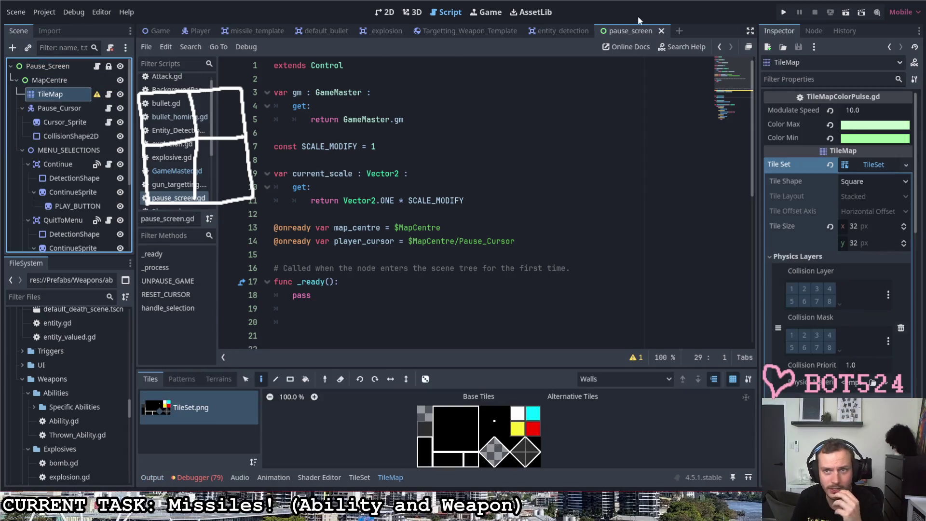
left_click(385, 9)
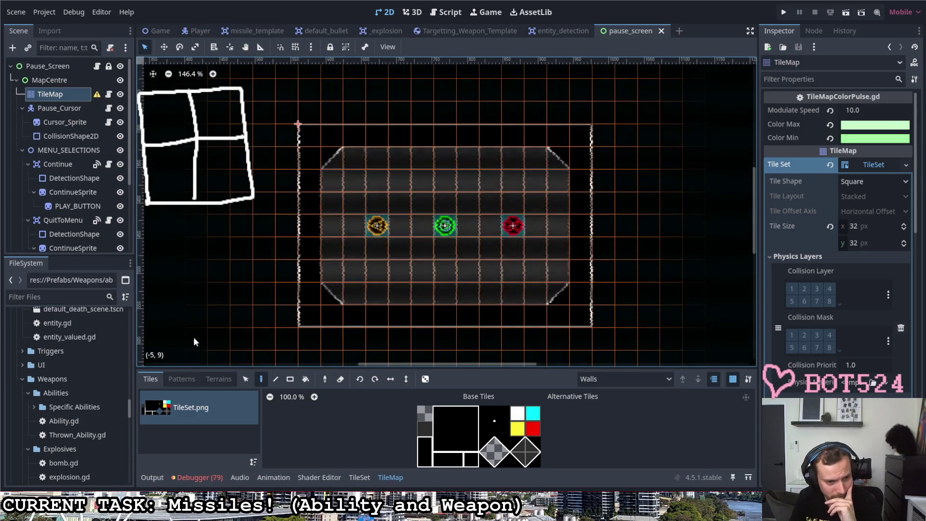
- Clear the old left column and paint wider left, right and top border edges
left_click(425, 414)
mouse_move(312, 317)
left_mouse_down()
mouse_move(312, 148)
mouse_move(494, 131)
mouse_move(577, 158)
mouse_move(580, 285)
mouse_move(479, 314)
mouse_move(294, 311)
left_mouse_up()
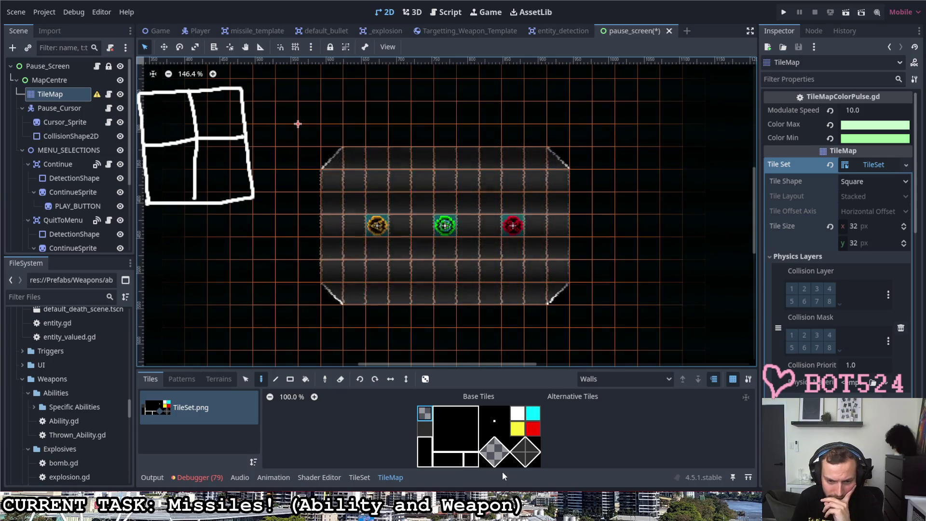
left_click(440, 428)
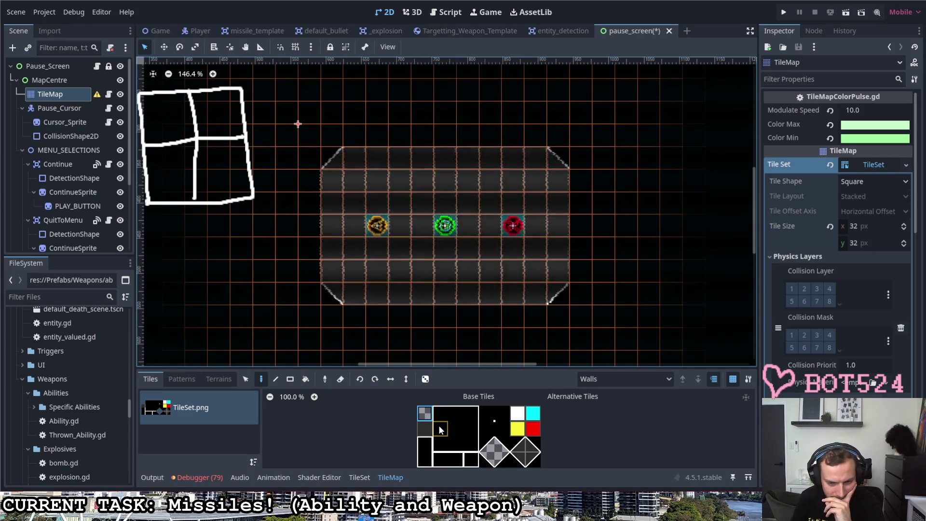
left_click(329, 166)
left_click_drag(328, 166, 333, 295)
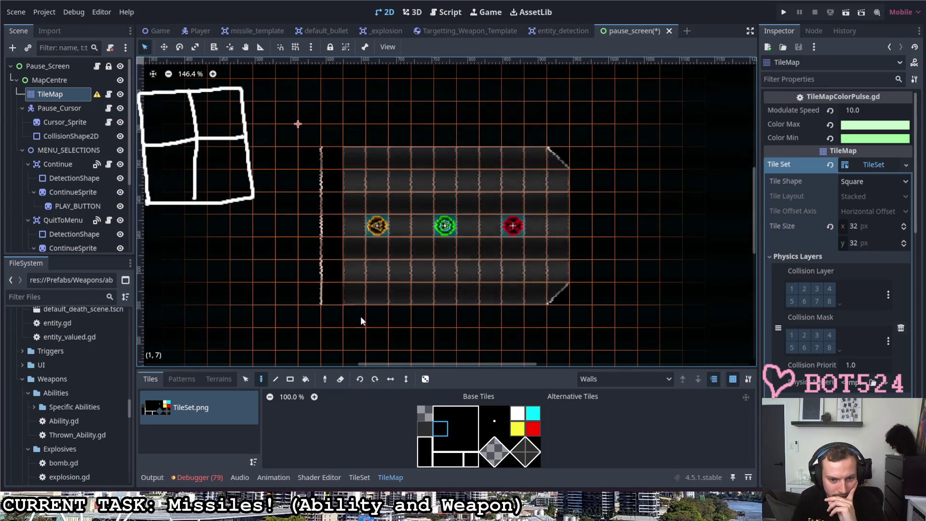
left_click(473, 428)
left_click_drag(554, 298, 557, 158)
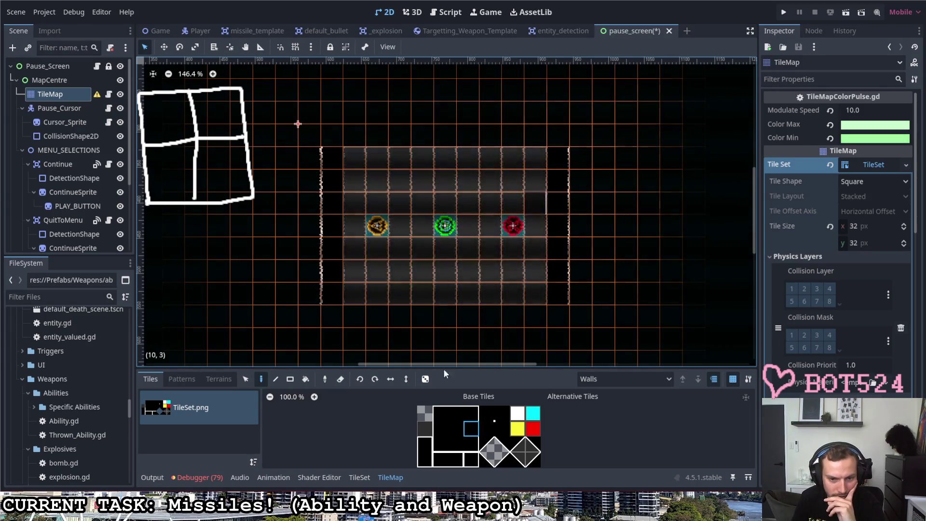
left_click(471, 413)
left_click(535, 158)
left_click(439, 413)
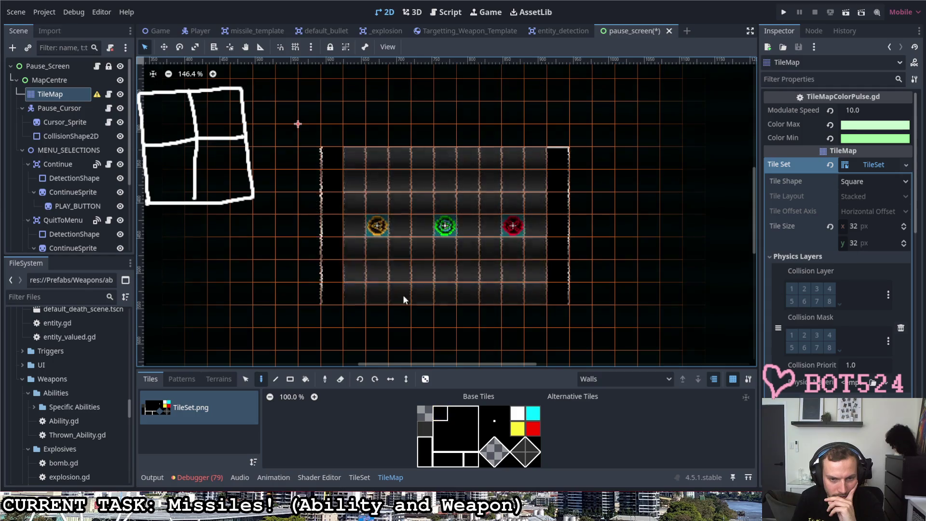
left_click_drag(331, 156, 556, 158)
- Paint the bottom-left and bottom-right corner edges and the full bottom border row
left_click(440, 444)
left_click(332, 295)
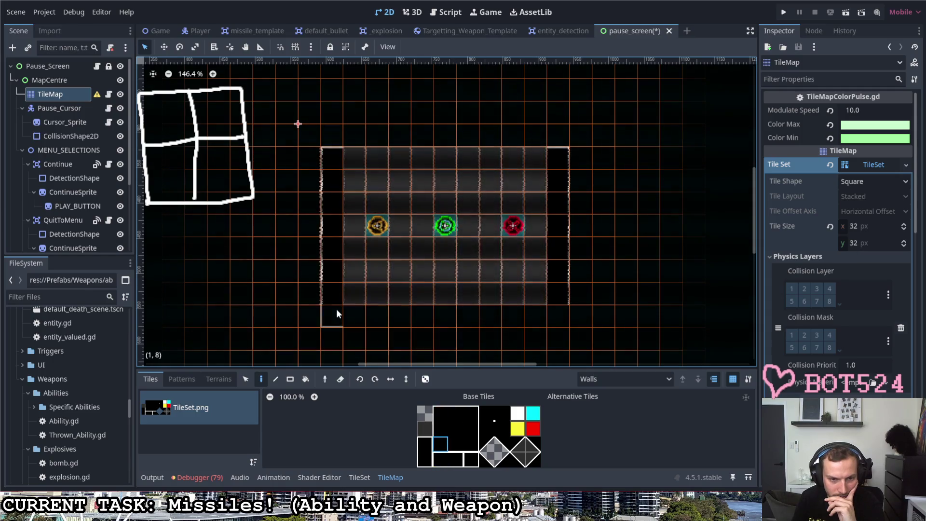
left_click(471, 444)
left_click(558, 295)
left_click(455, 444)
left_click_drag(351, 295, 528, 294)
left_click(455, 413)
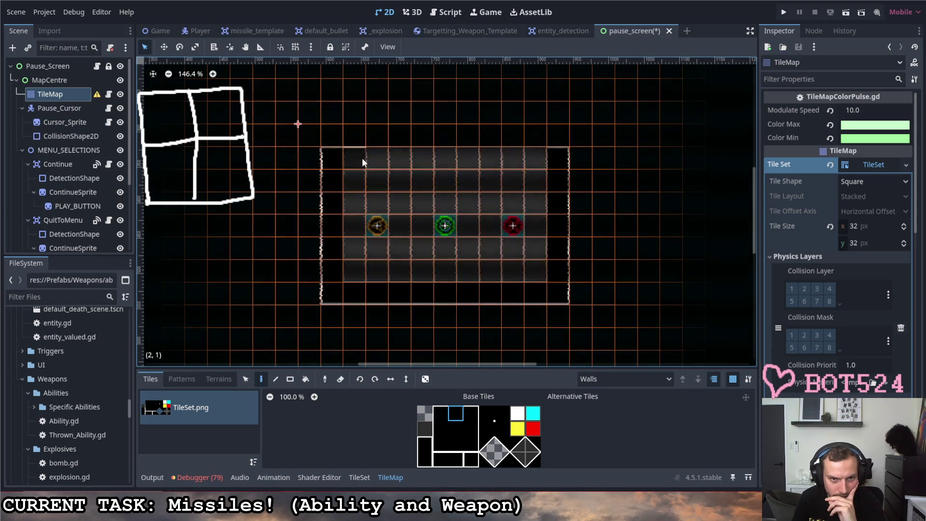
- Place diagonal tiles at the four inner frame corners, undoing a stray one
left_click(487, 444)
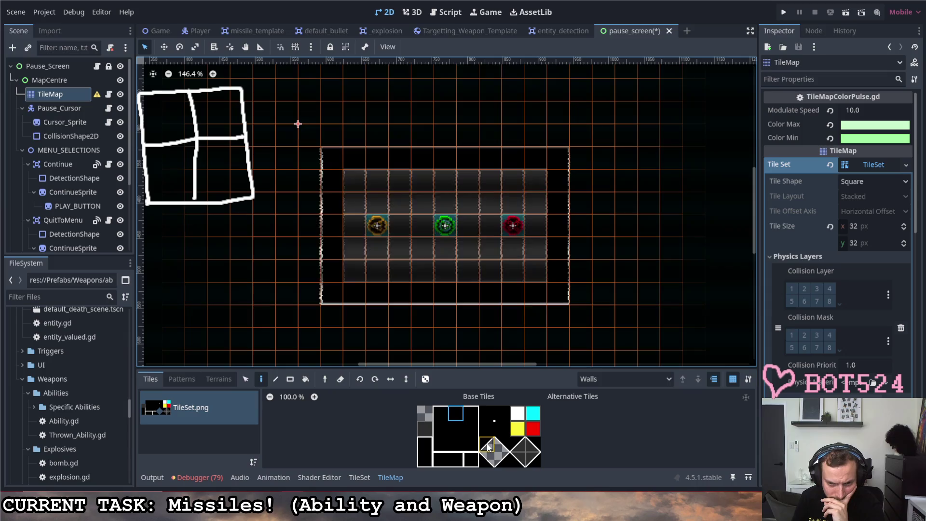
left_click(358, 182)
left_click(487, 460)
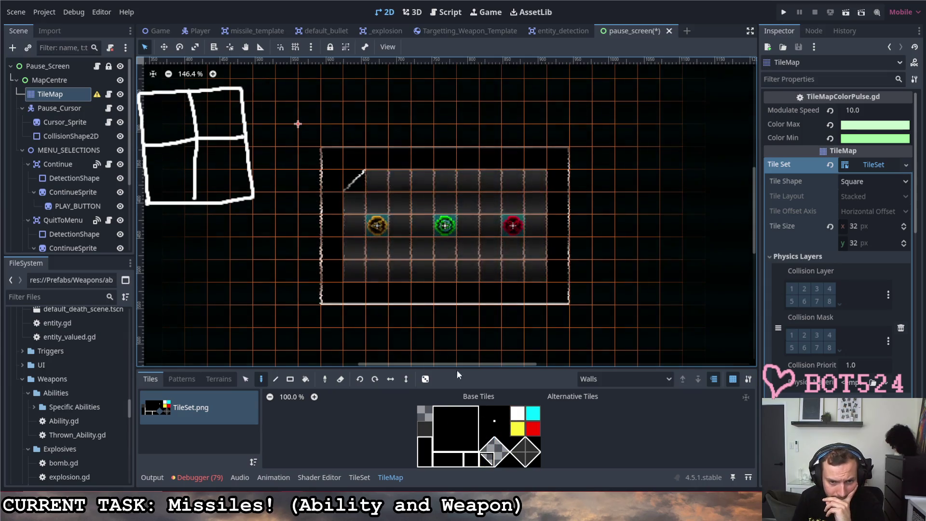
left_click(354, 271)
left_click(500, 460)
left_click(532, 270)
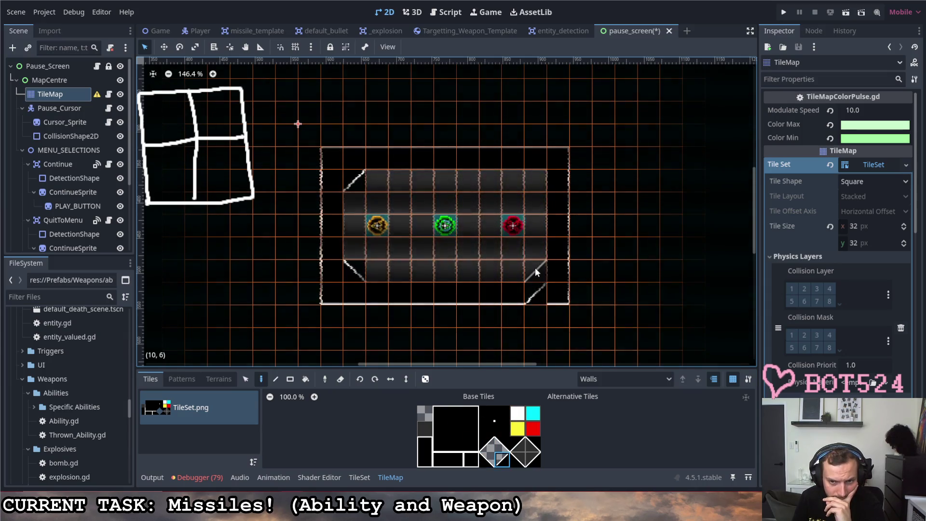
left_click(534, 292)
left_click(502, 445)
left_click(536, 180)
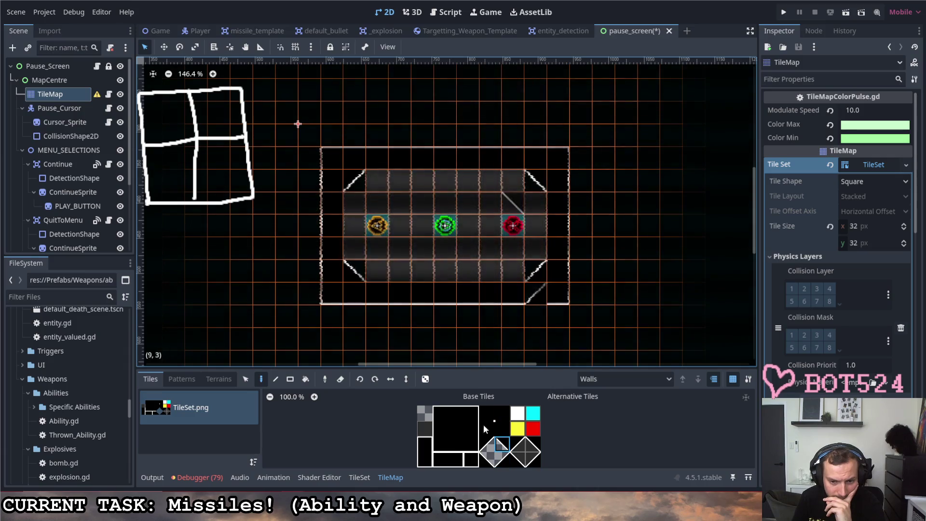
key("ctrl+z")
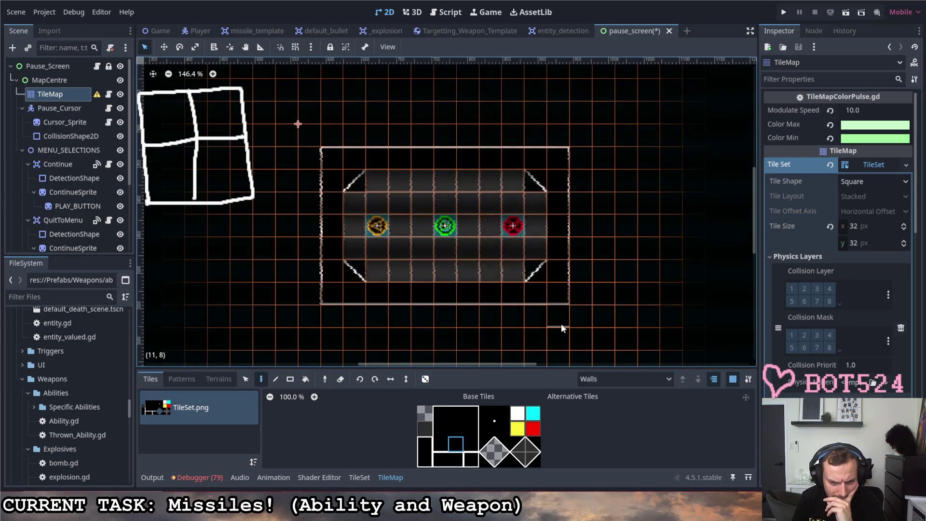
- Try a plain dark tile and an outer diagonal piece, undoing the misplaced placements
left_click(440, 459)
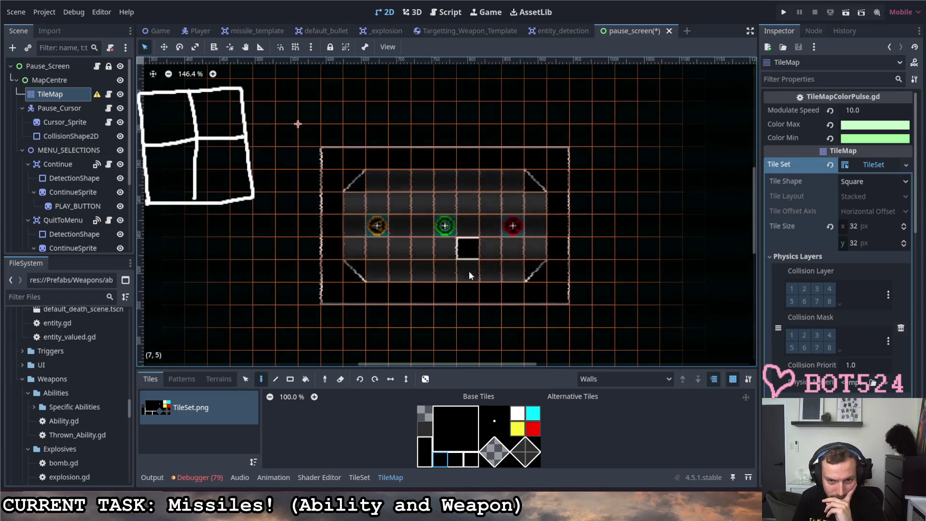
left_click(470, 323)
key("ctrl+z")
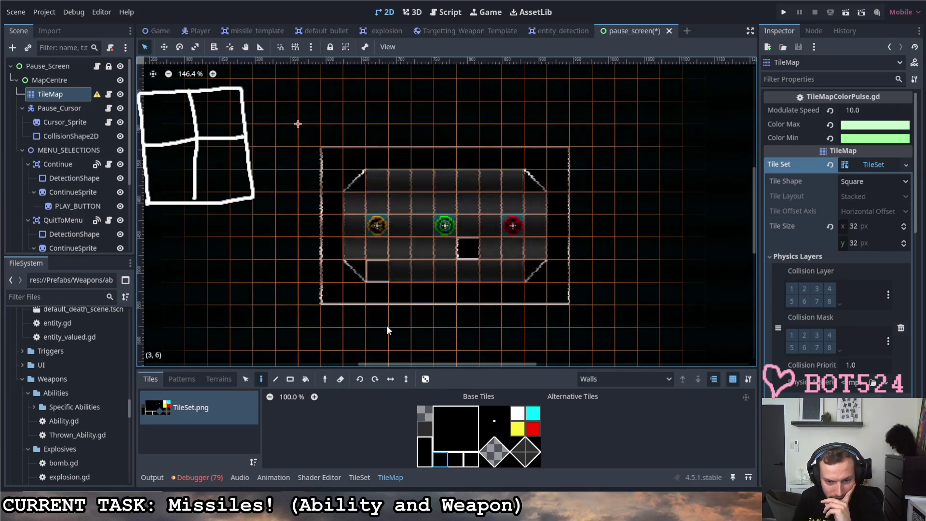
left_click(532, 459)
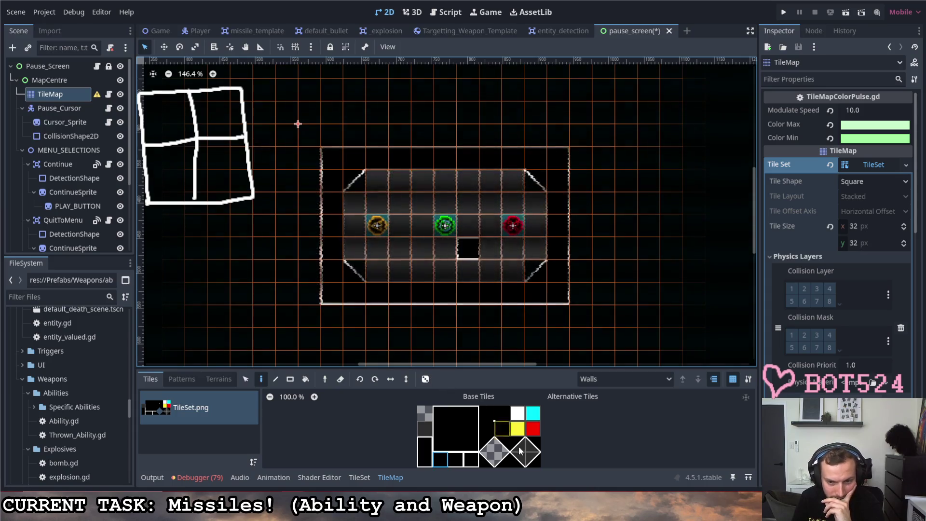
left_click(517, 443)
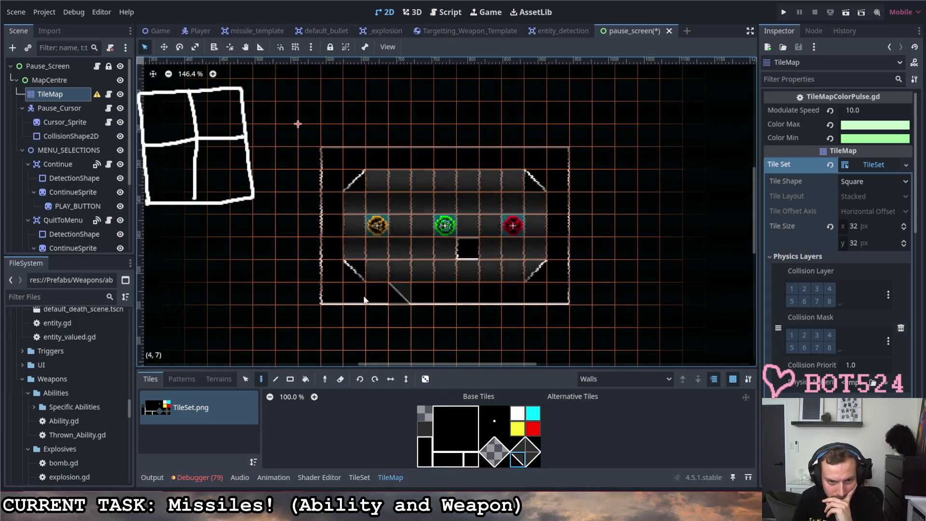
left_click(532, 444)
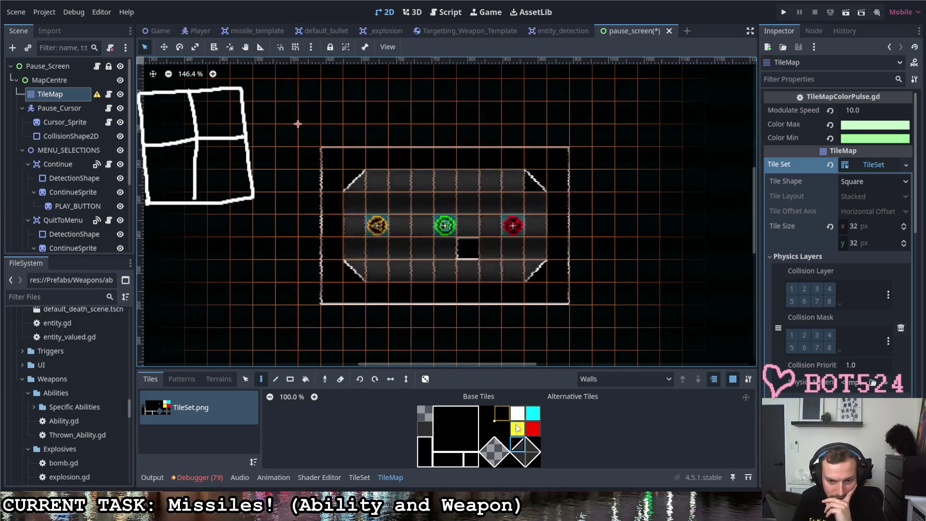
left_click(536, 202)
key("ctrl+z")
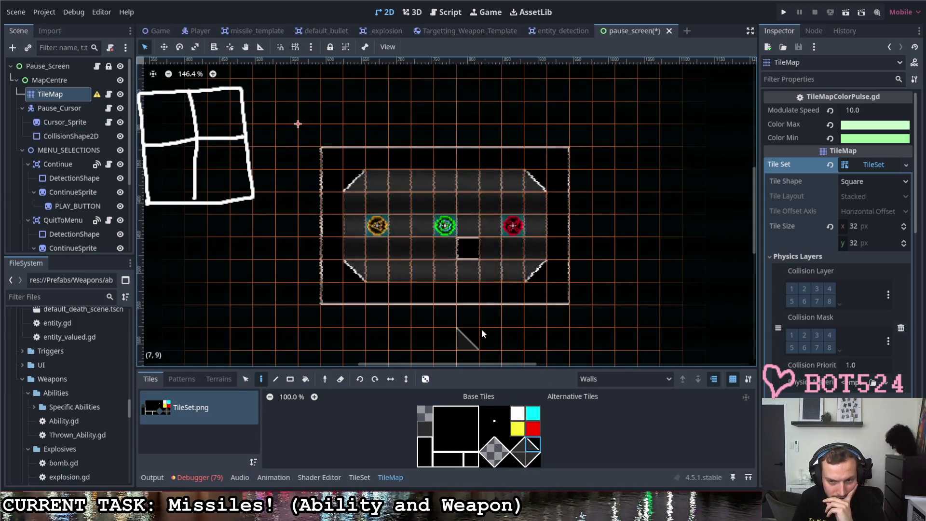
- Cut all four outer frame corners with diagonal tiles, erasing a misplaced piece
left_click(487, 444)
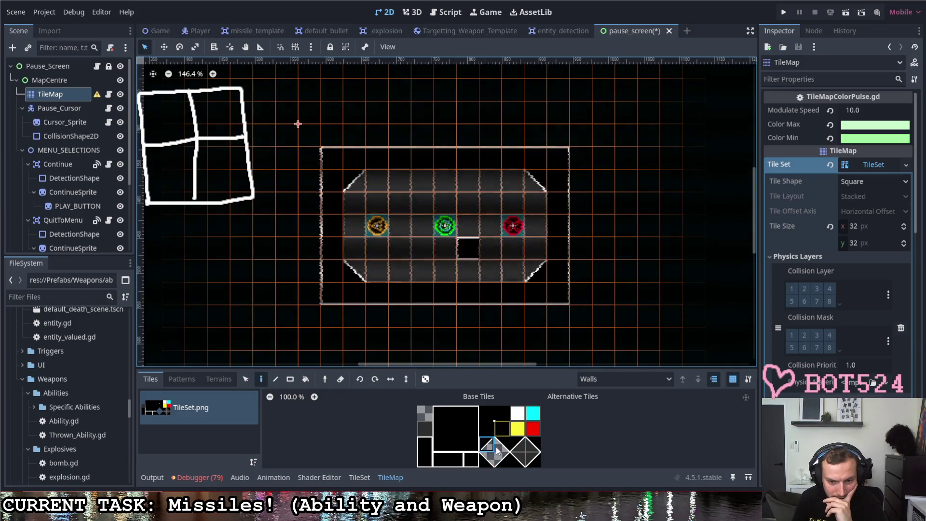
left_click(563, 298)
left_click(487, 459)
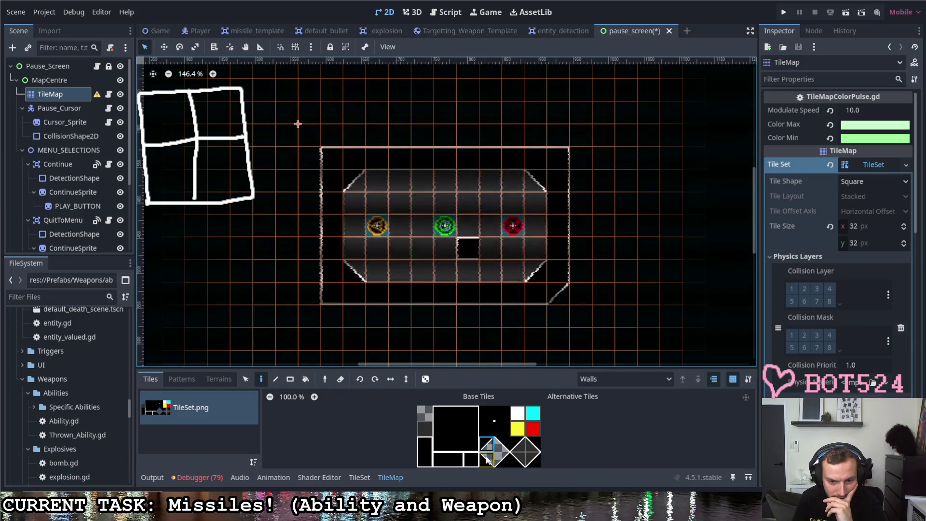
left_click(558, 157)
left_click(504, 461)
left_click(332, 159)
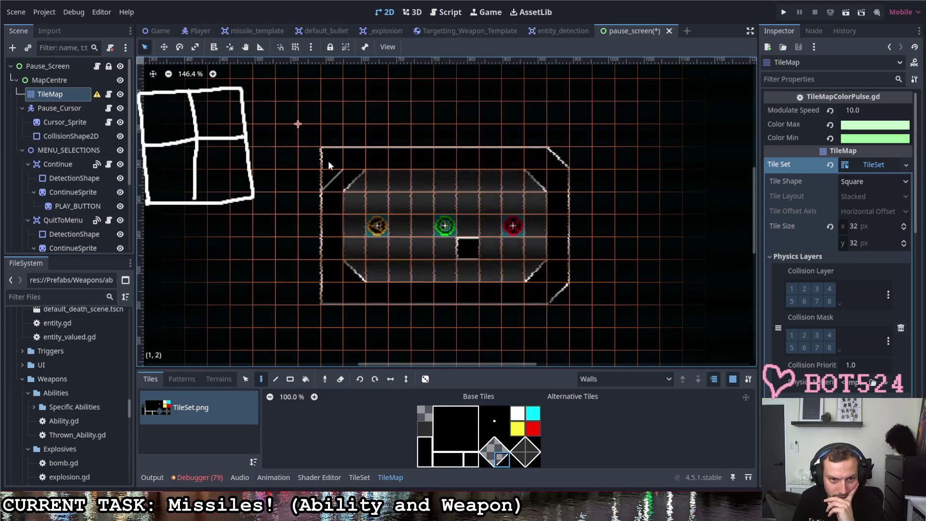
left_click(501, 444)
left_click(376, 293)
left_click(331, 293)
right_click(376, 293)
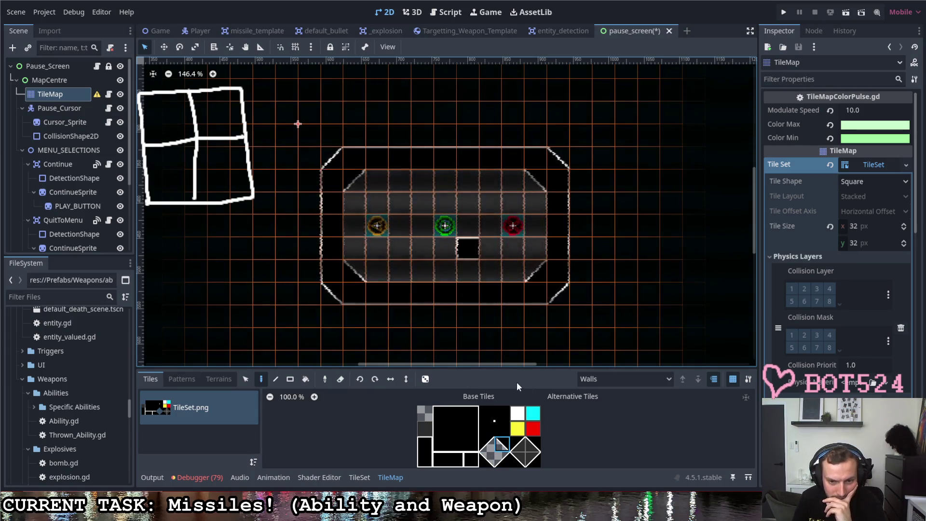
- Fill the middle-row floor gap with the dark floor tile and select MapCentre
left_click(424, 414)
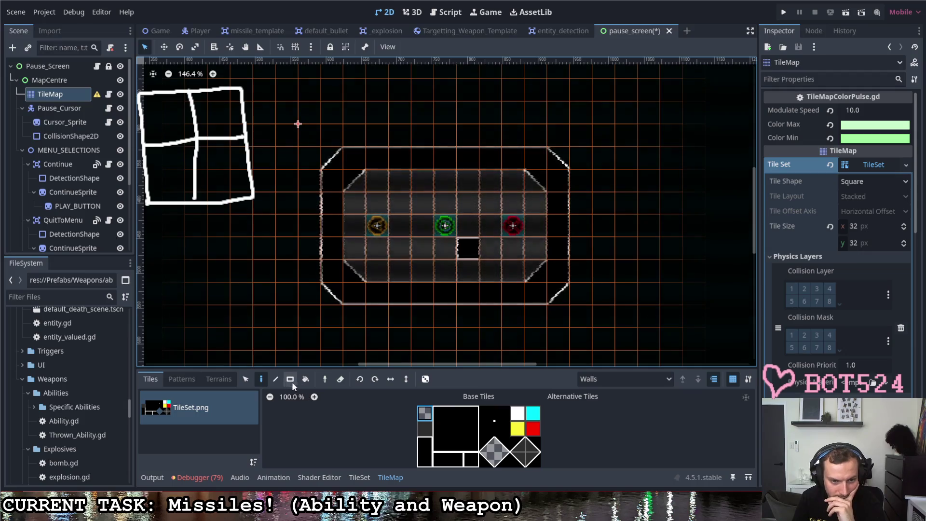
left_click(337, 379)
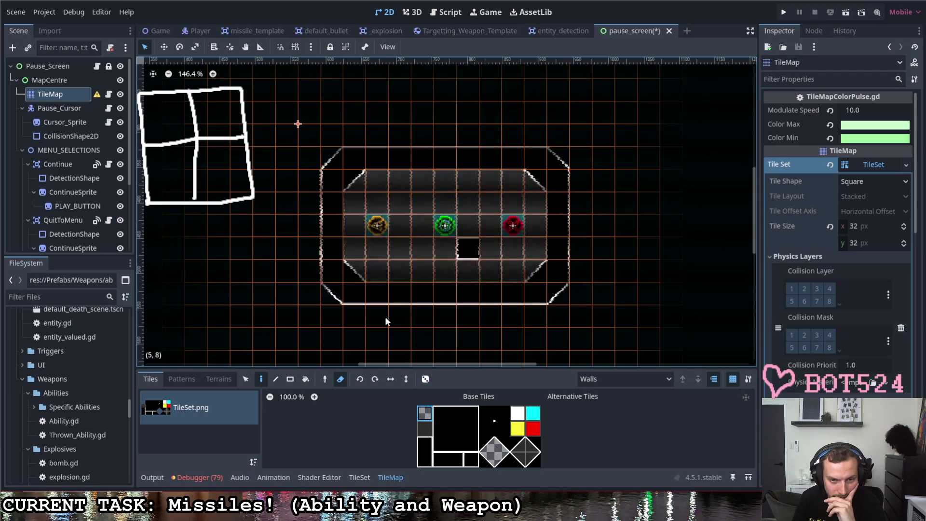
left_click(424, 428)
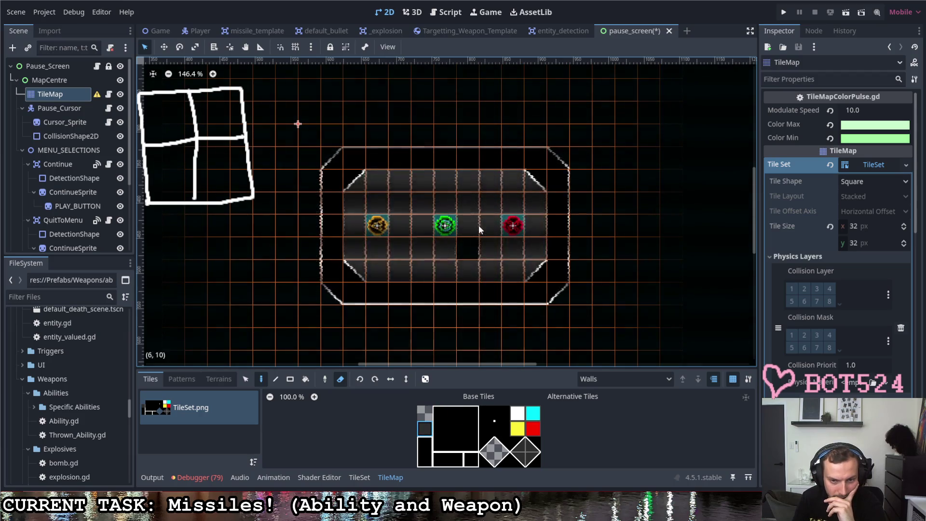
left_click(424, 413)
left_click(427, 432)
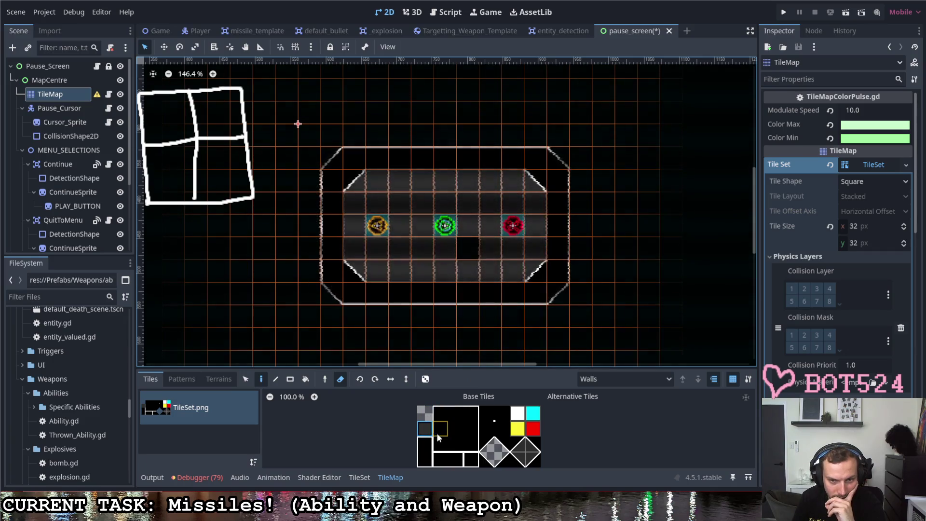
left_click(340, 380)
left_click(465, 245)
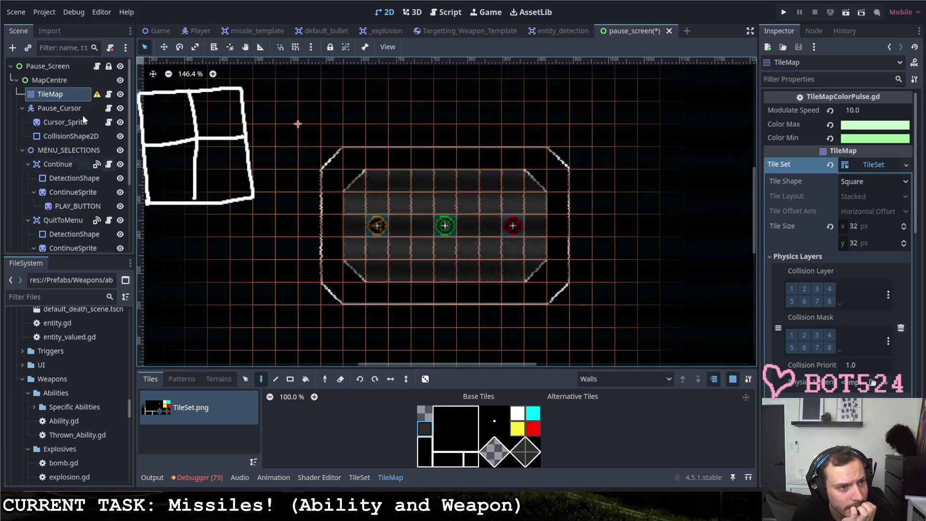
left_click(58, 94)
left_click(56, 81)
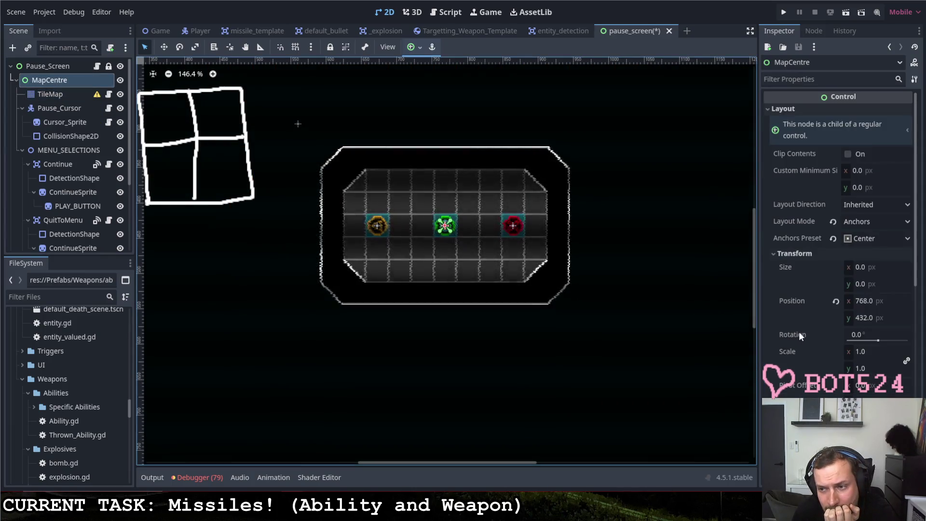
- Open pause_screen.gd from the Pause_Screen node and run the project to preview the bevelled pause panel
scroll(803, 325, "down", 2)
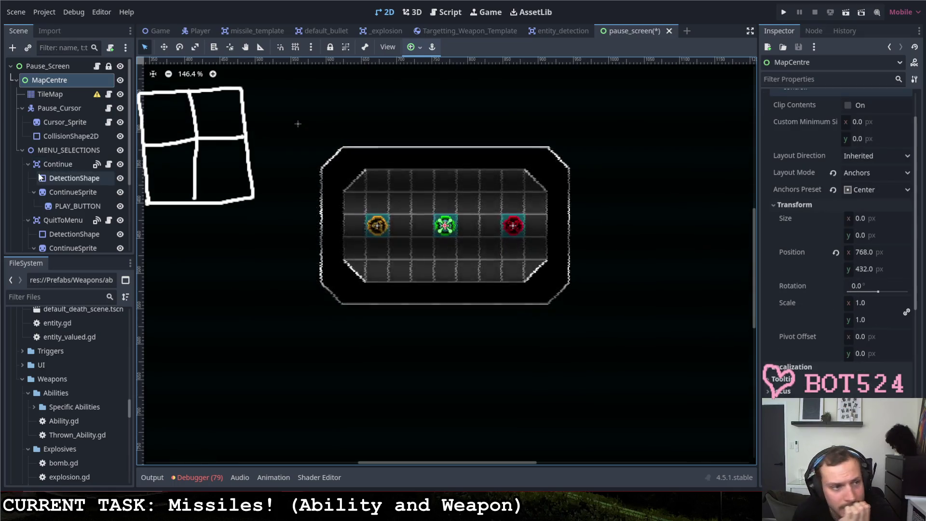
left_click(84, 66)
left_click(97, 66)
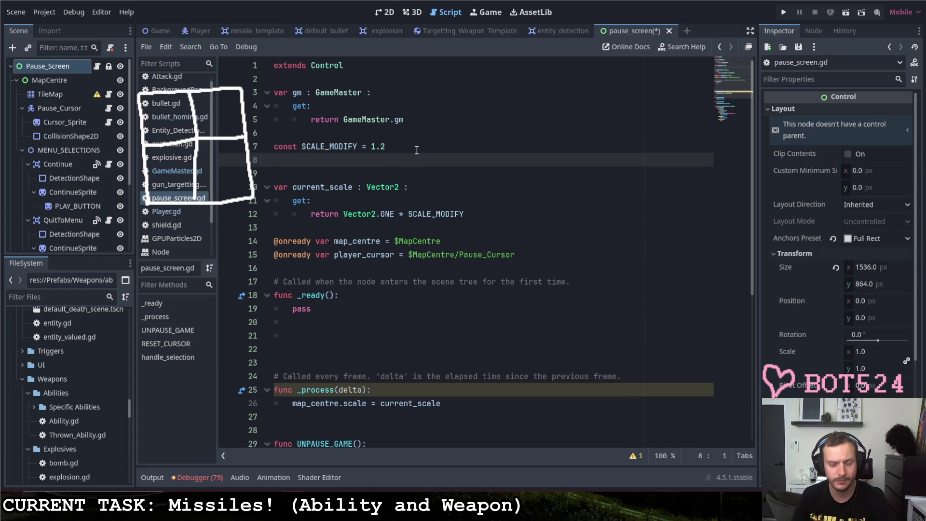
left_click(783, 12)
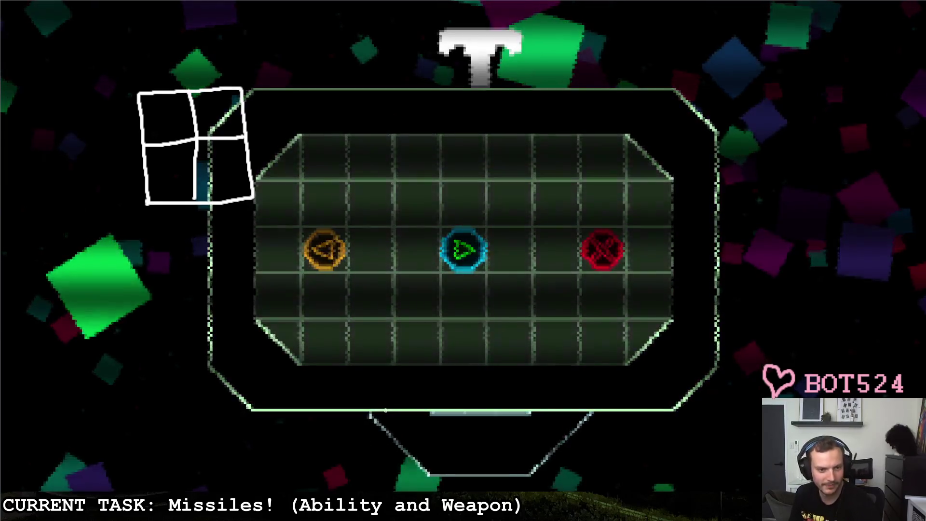
- Switch back to the running game and move the pause cursor right, then left along the top row
key("alt+Tab")
key("Tab")
key("Tab")
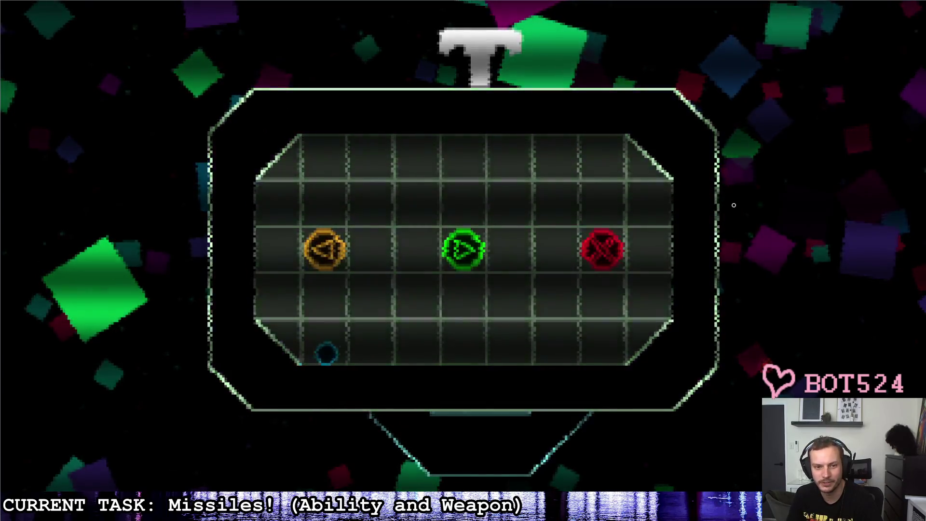
key("d")
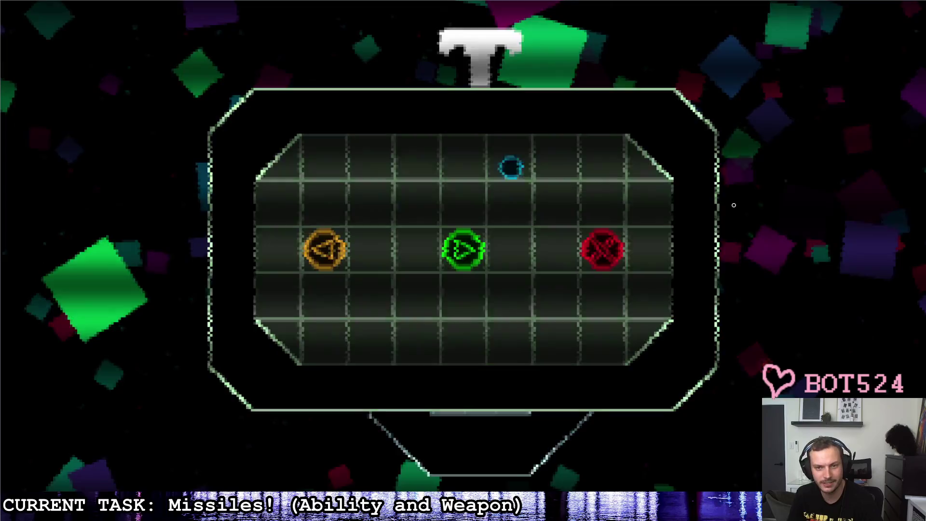
key("a")
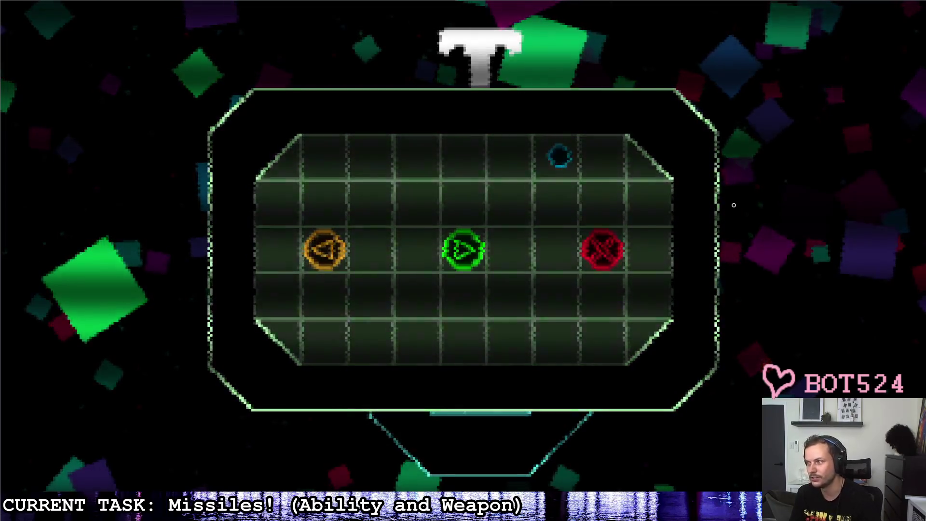
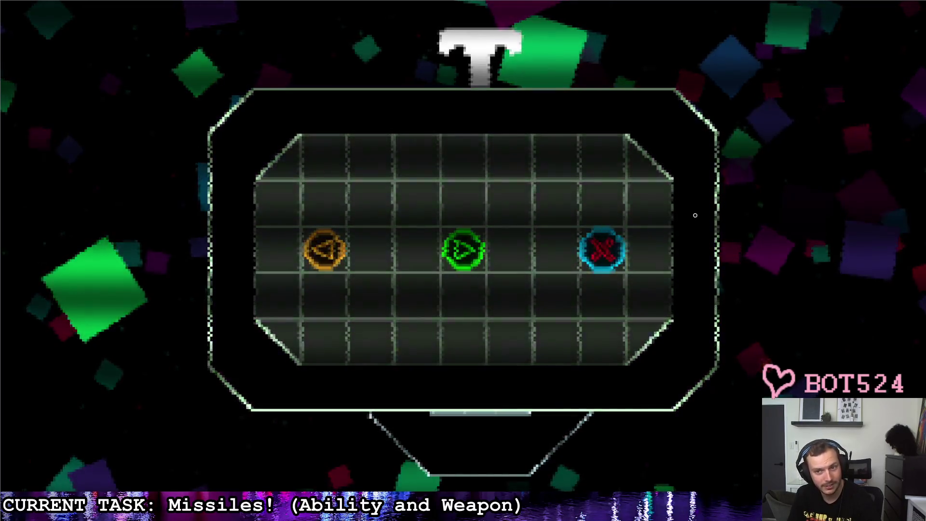
- Stop the running game and inspect the TV_EFFECT node's properties
key("F8")
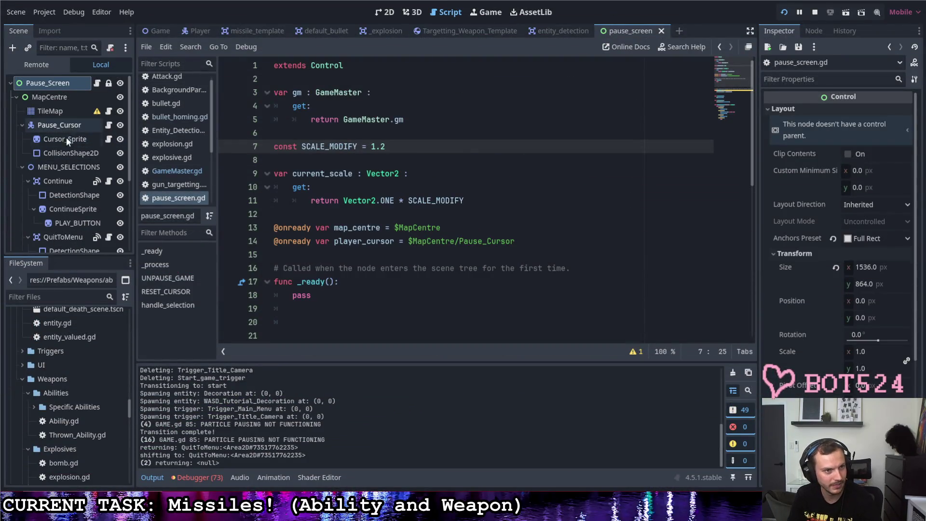
scroll(74, 198, "down", 5)
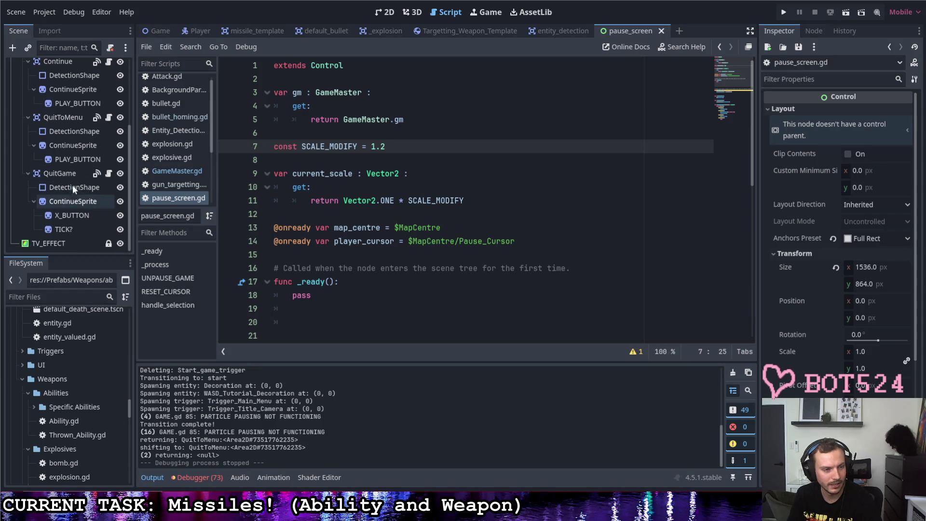
scroll(69, 190, "up", 5)
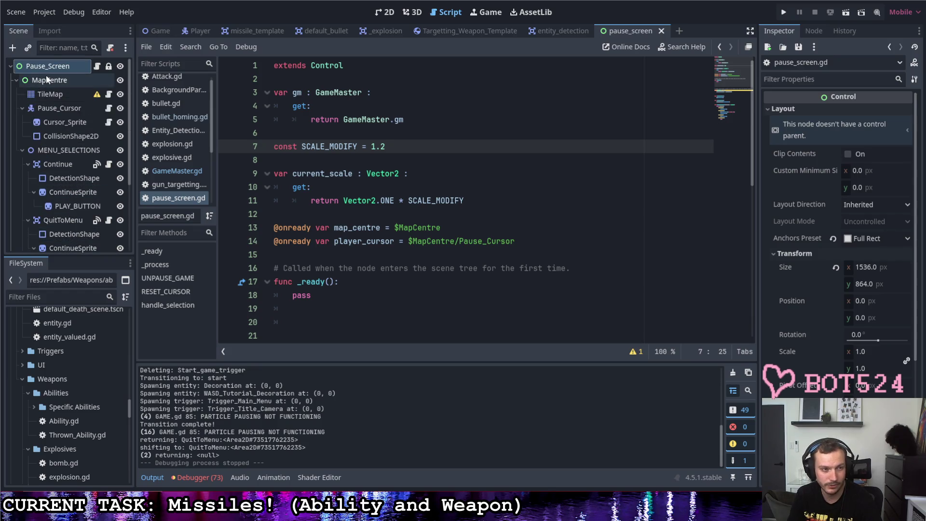
scroll(53, 123, "down", 5)
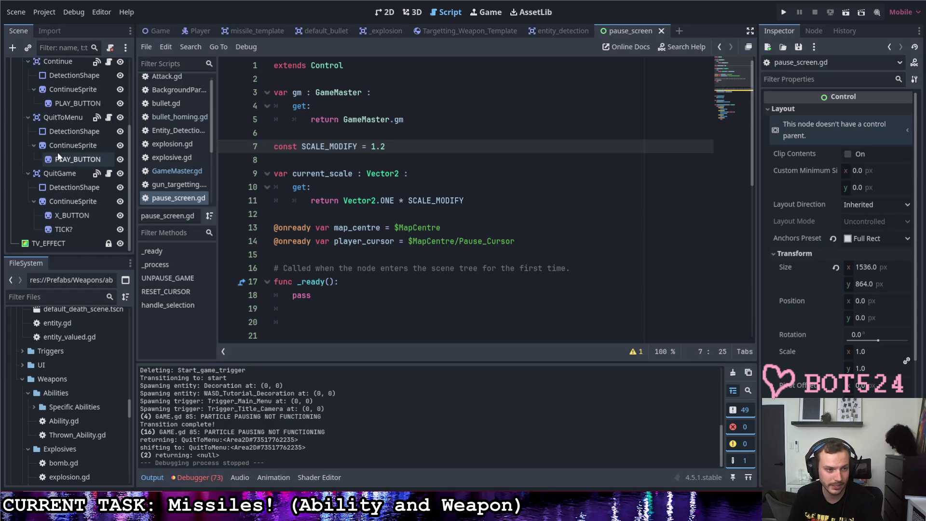
left_click(53, 244)
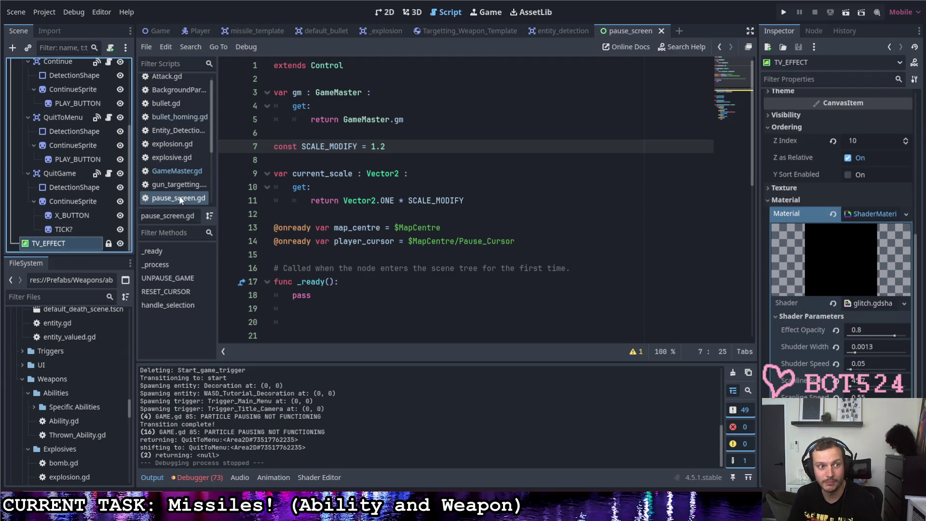
scroll(73, 188, "up", 5)
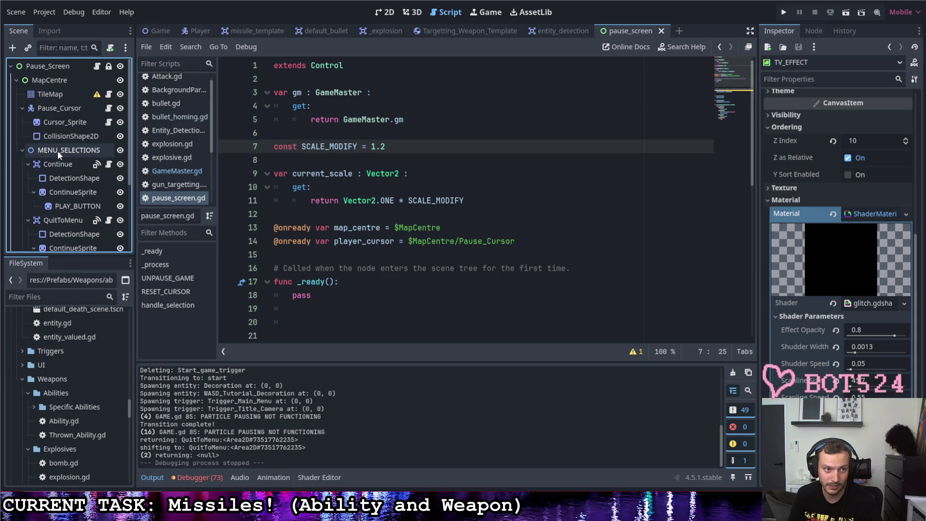
- Raise MENU_SELECTIONS' Z Index under Ordering to 2 and run the game with F5
left_click(57, 151)
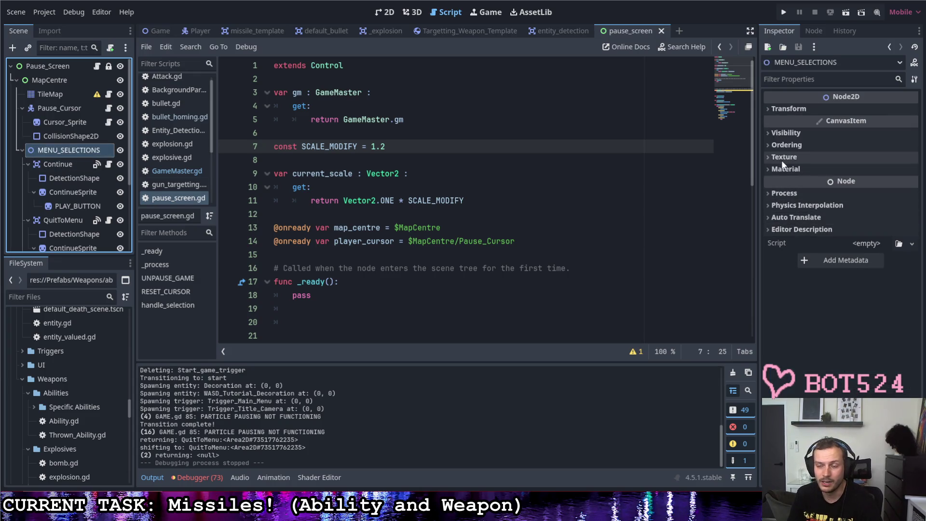
left_click(779, 133)
left_click(779, 133)
left_click(781, 145)
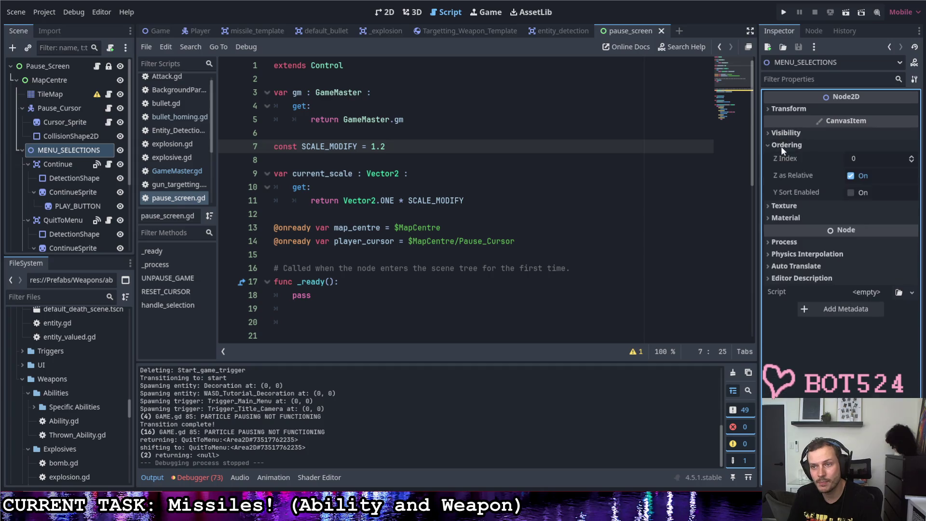
left_click(910, 156)
left_click(911, 156)
key("F5")
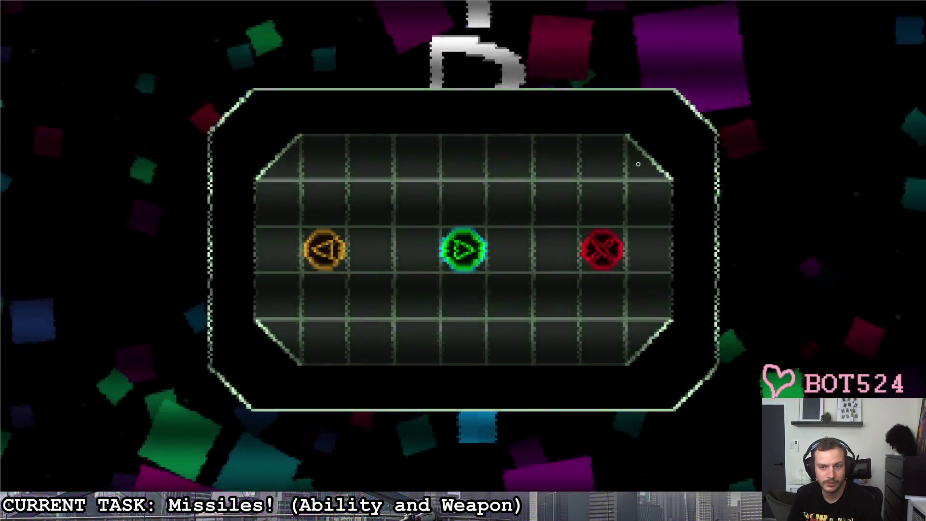
- Quit the game and check TV_EFFECT's Z Index and the menu nodes
left_click(602, 249)
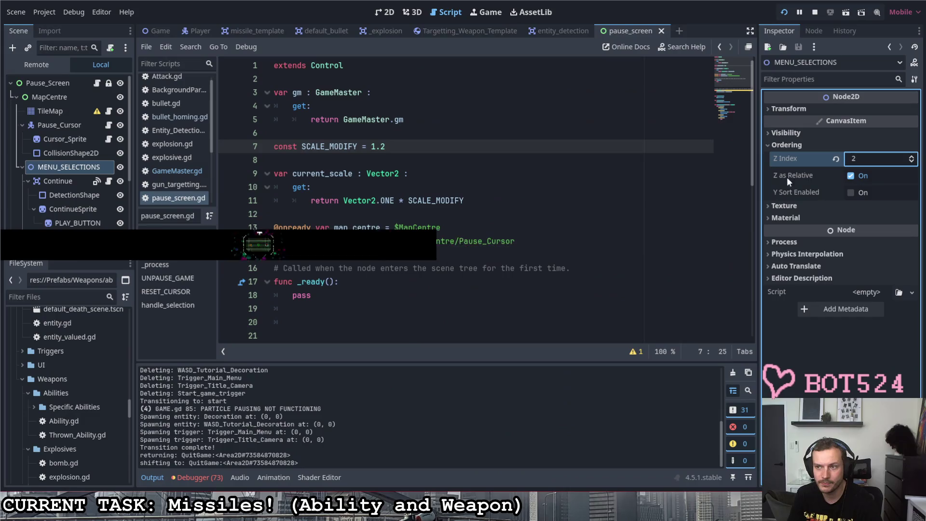
scroll(65, 207, "down", 5)
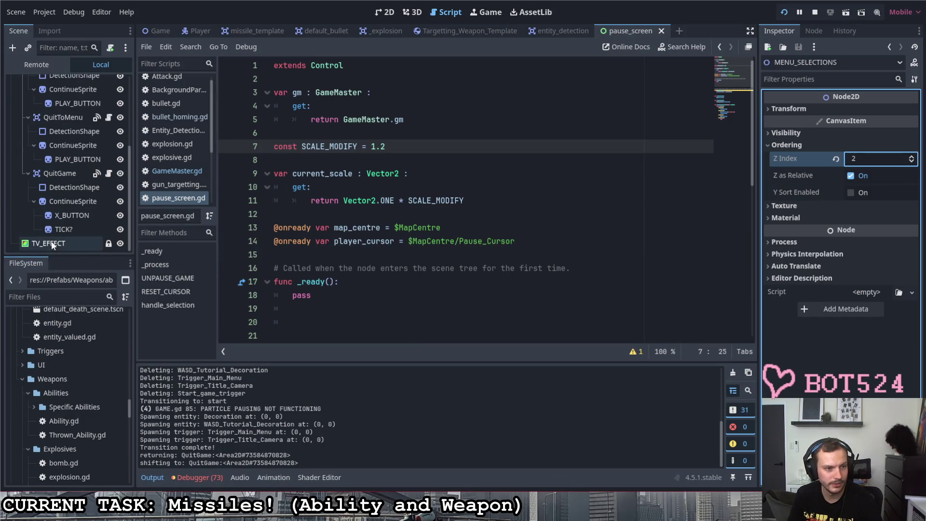
left_click(53, 243)
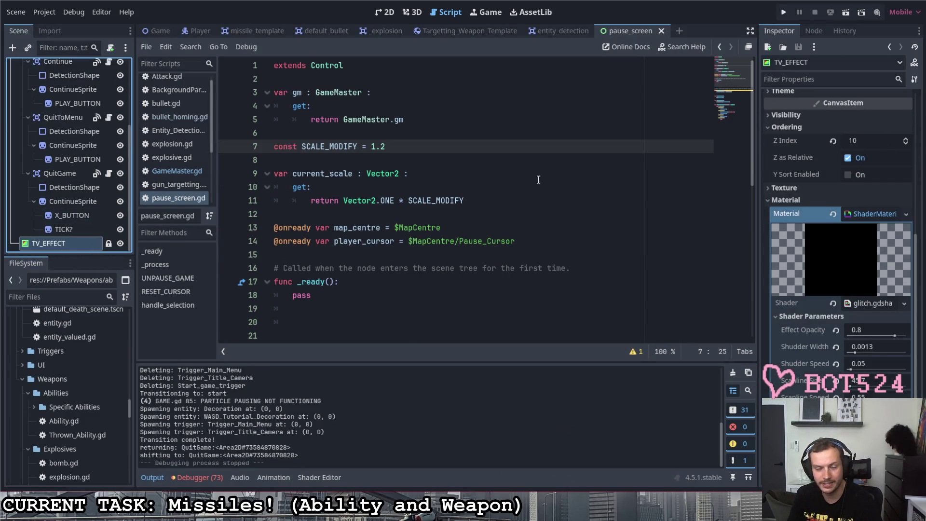
scroll(82, 166, "up", 3)
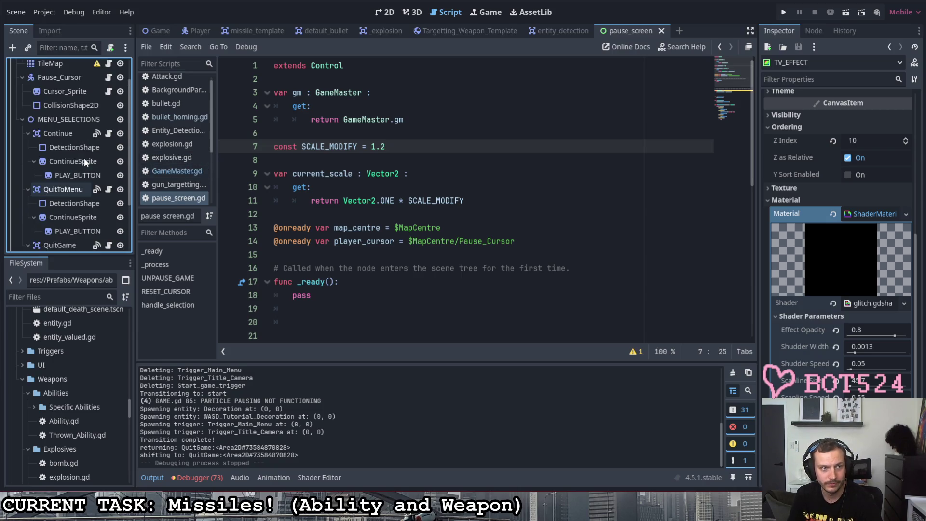
scroll(73, 140, "up", 1)
left_click(66, 150)
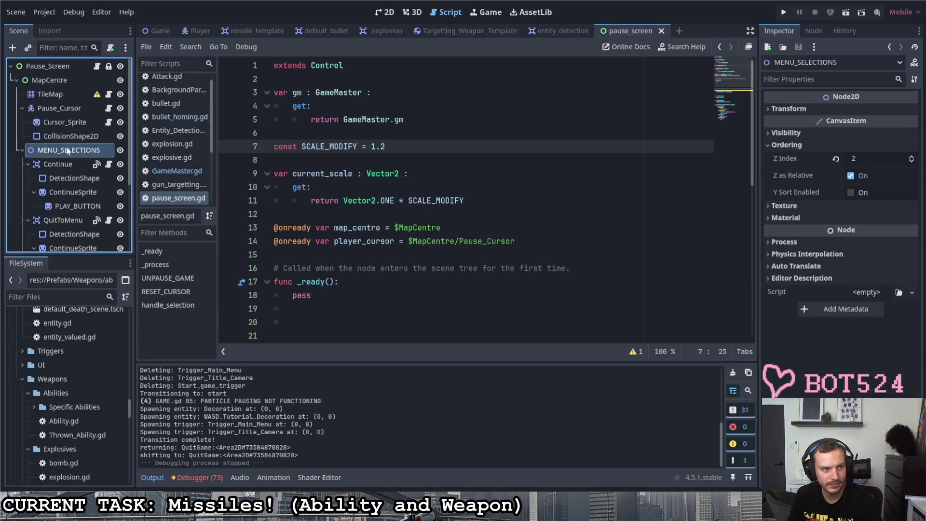
left_click(89, 164)
- Reset the MENU_SELECTIONS Z Index to 0
left_click(68, 149)
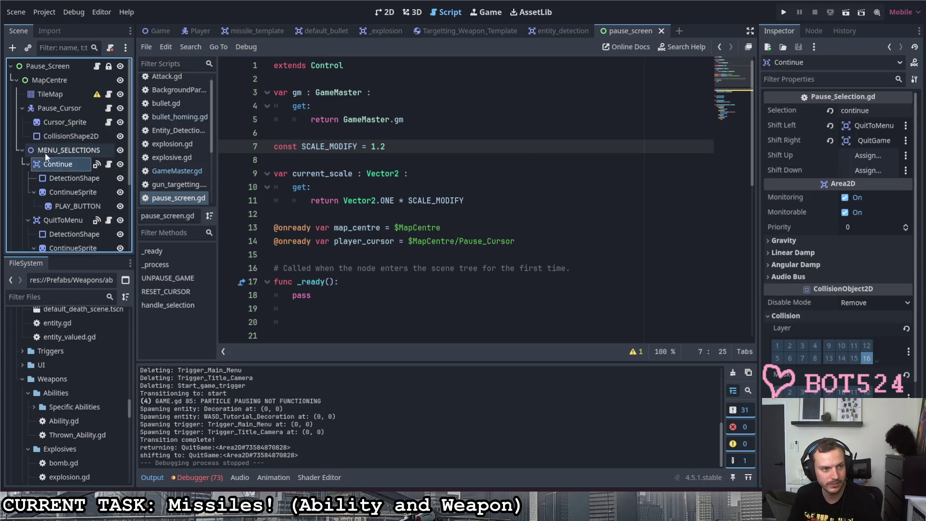
left_click_drag(864, 161, 819, 161)
double_click(865, 159)
type("0")
key("Return")
- Set the Continue node's Z Index to 15
left_click(69, 165)
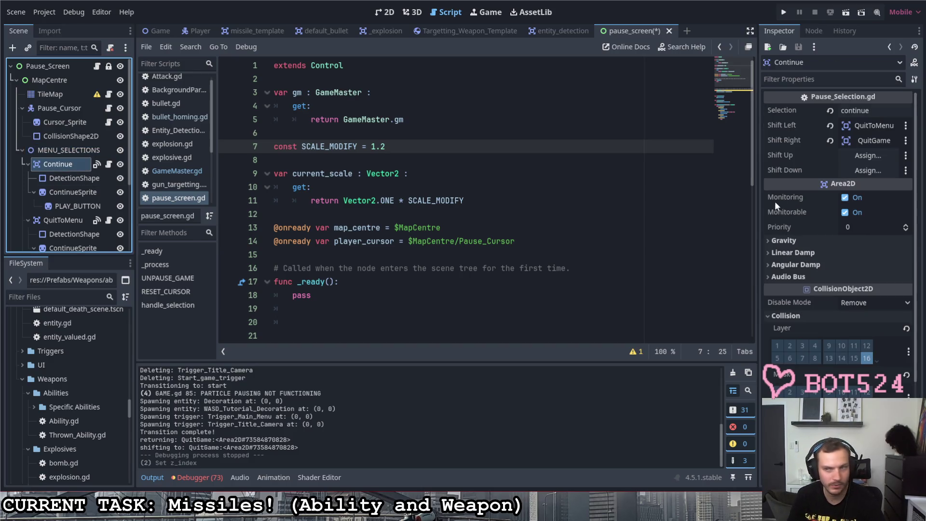
scroll(810, 291, "down", 3)
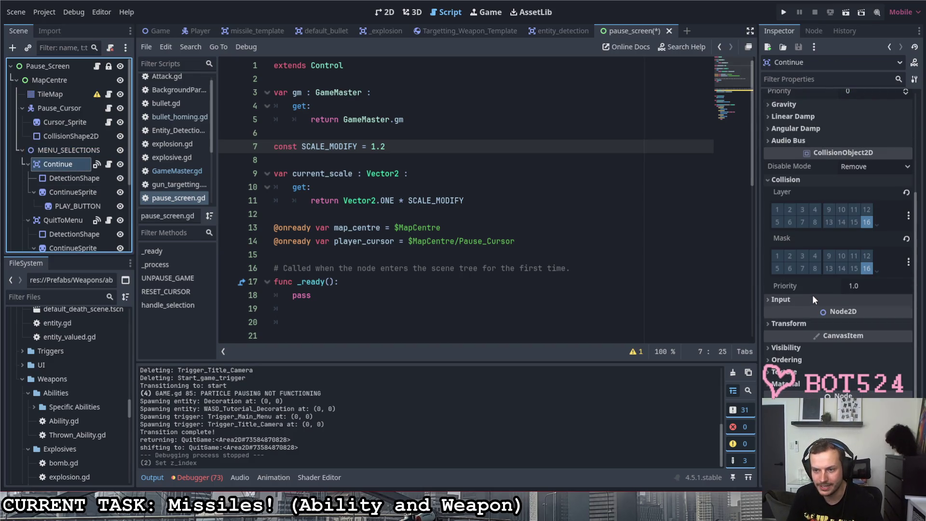
left_click(786, 360)
left_click(849, 372)
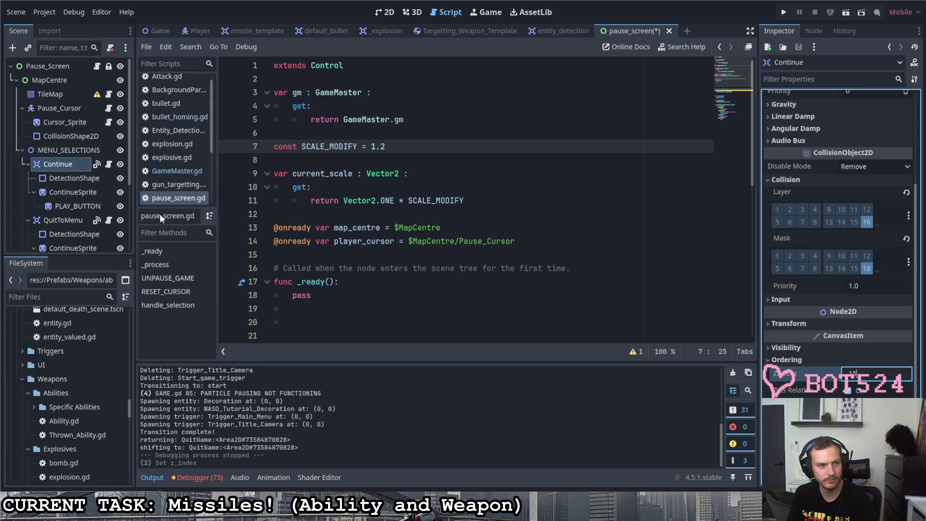
- Set the QuitToMenu node's Z Index to 15
left_click(63, 221)
scroll(843, 338, "down", 3)
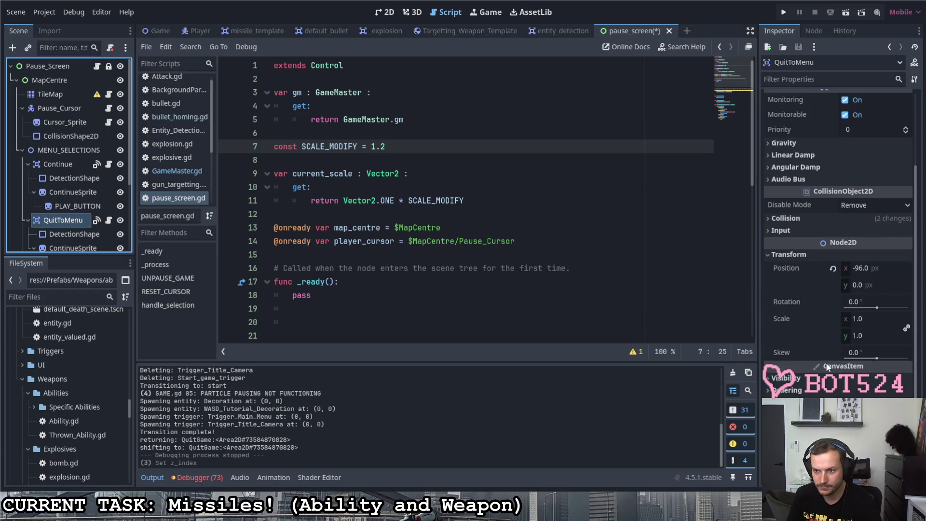
left_click(786, 360)
left_click(851, 374)
type("15")
key("Return")
- Set the QuitGame node's Z Index to 15
scroll(62, 188, "down", 3)
left_click(65, 228)
scroll(790, 393, "down", 8)
left_click(785, 359)
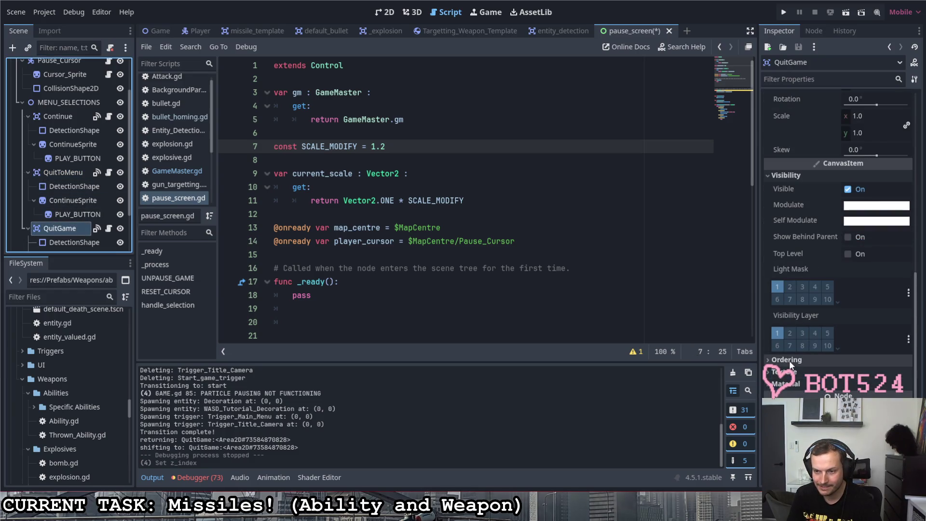
left_click(856, 374)
type("15")
key("Return")
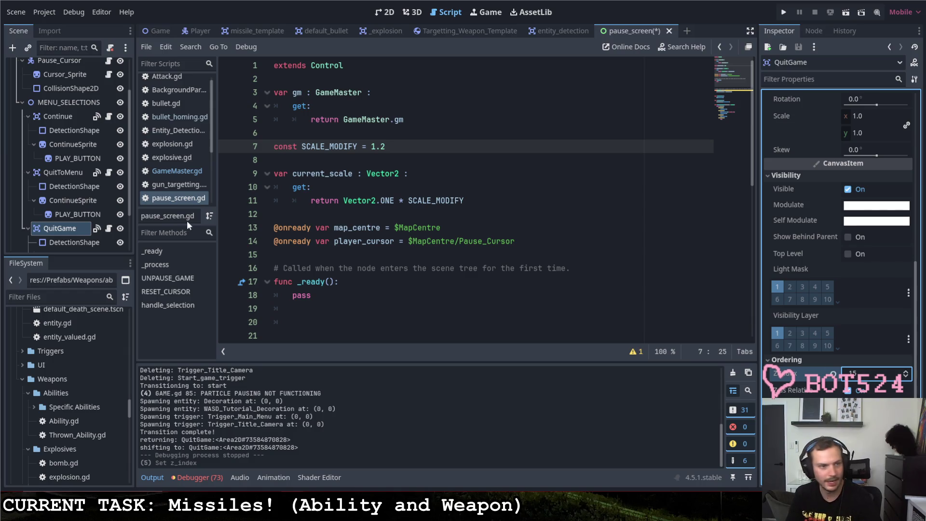
- Set Pause_Cursor's Z Index to 16 and run the game
scroll(57, 155, "up", 3)
left_click(61, 108)
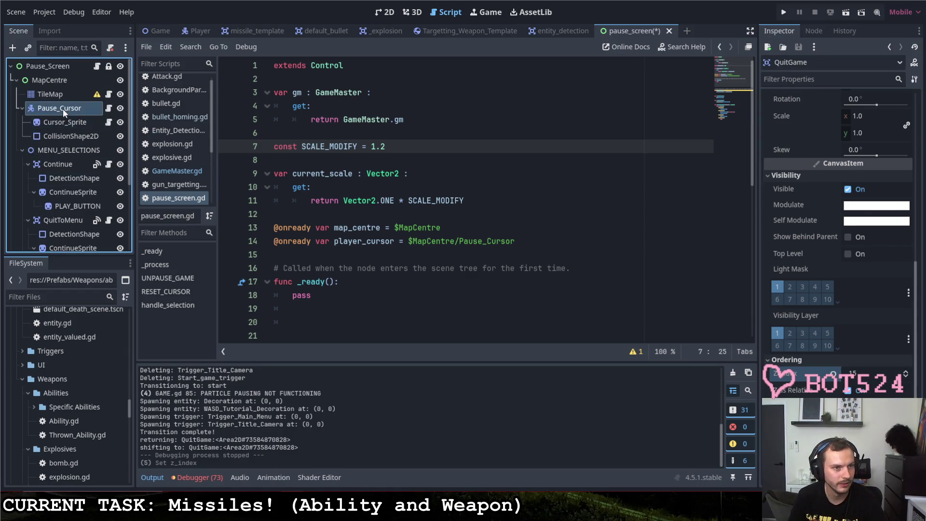
scroll(814, 193, "down", 10)
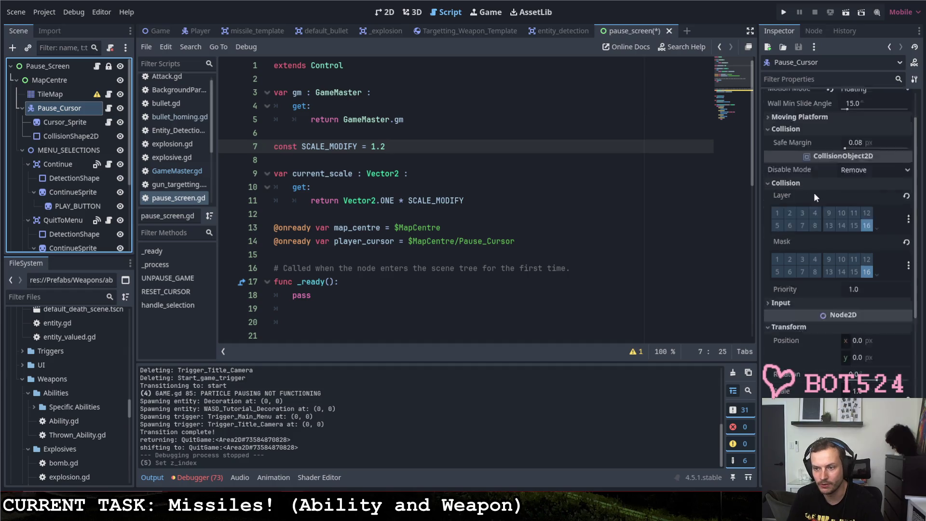
left_click(853, 323)
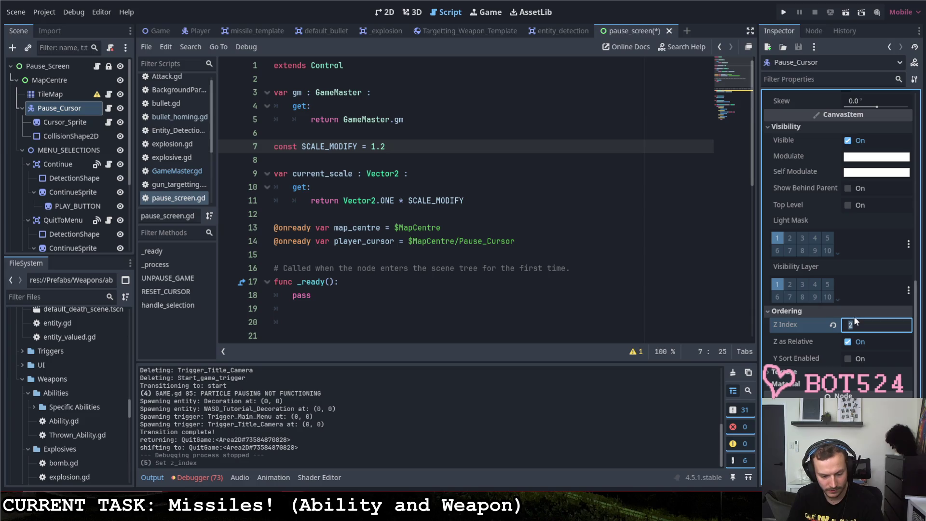
type("16")
key("Return")
left_click(783, 12)
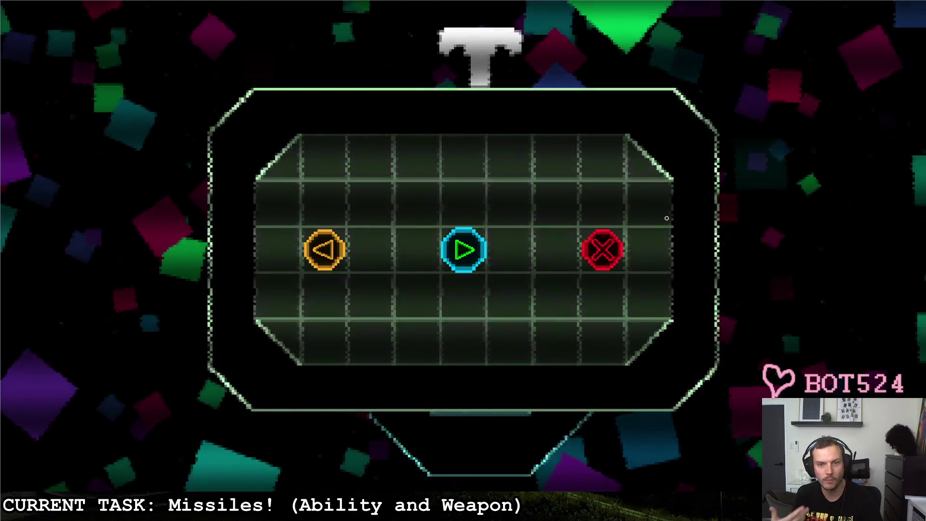
- Move the pause-menu selection across the options and grid edge, then confirm quit to return to the editor
key("Right")
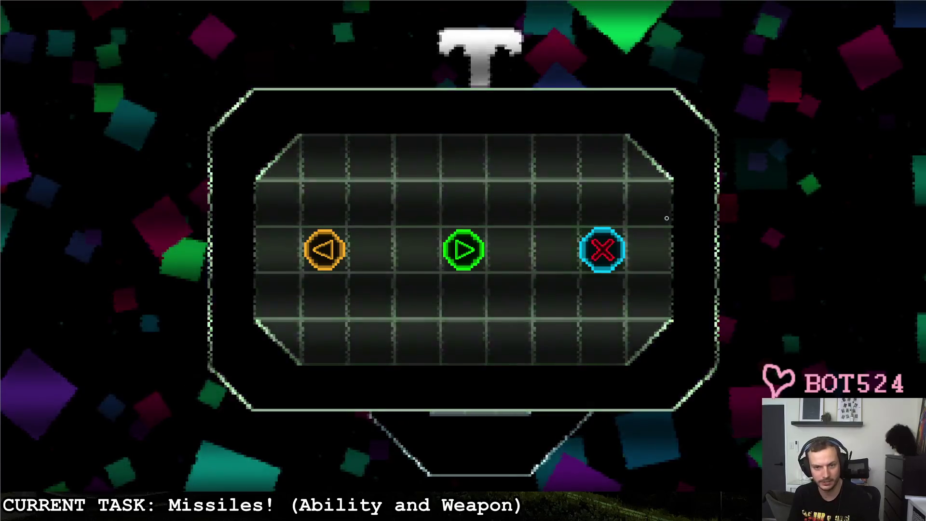
key("Right")
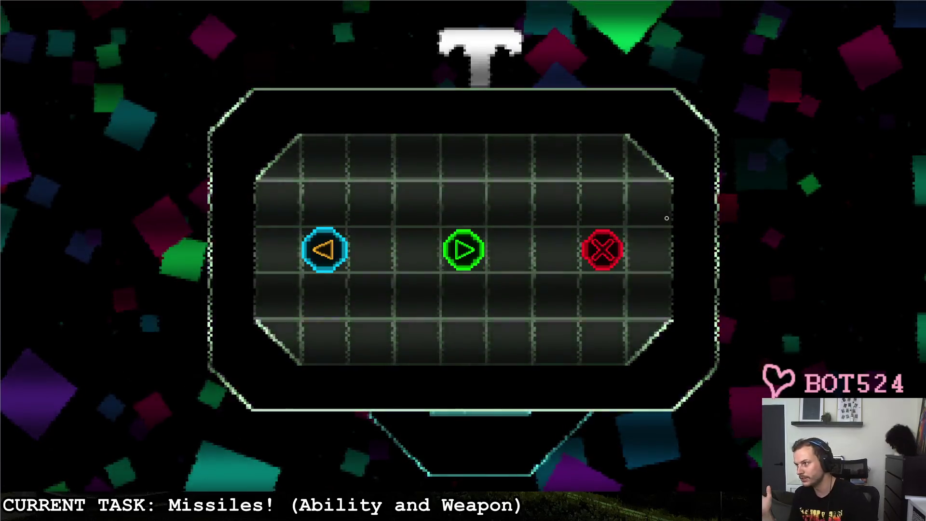
key("Up")
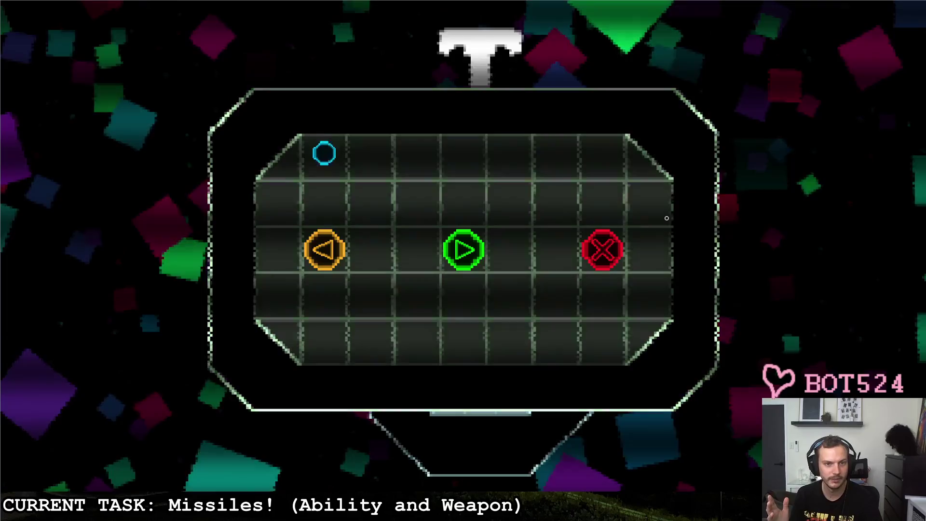
key("Down")
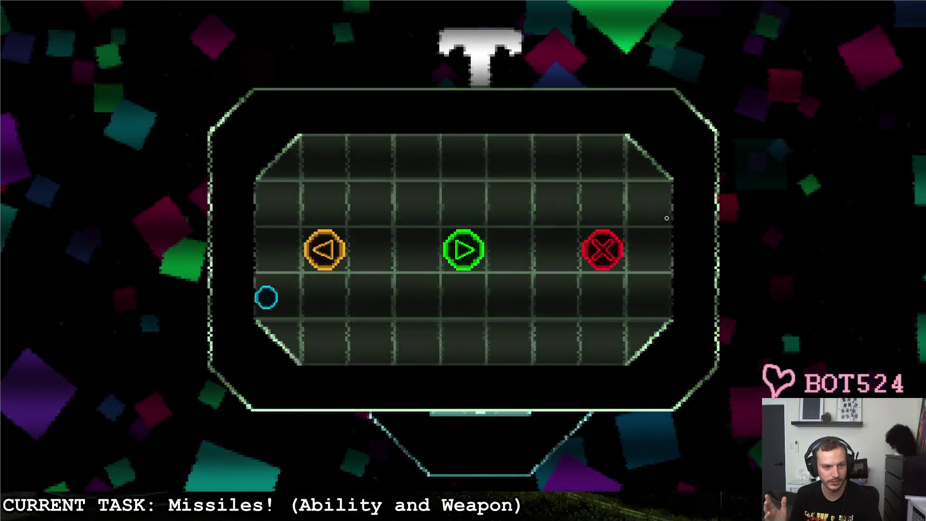
key("Right")
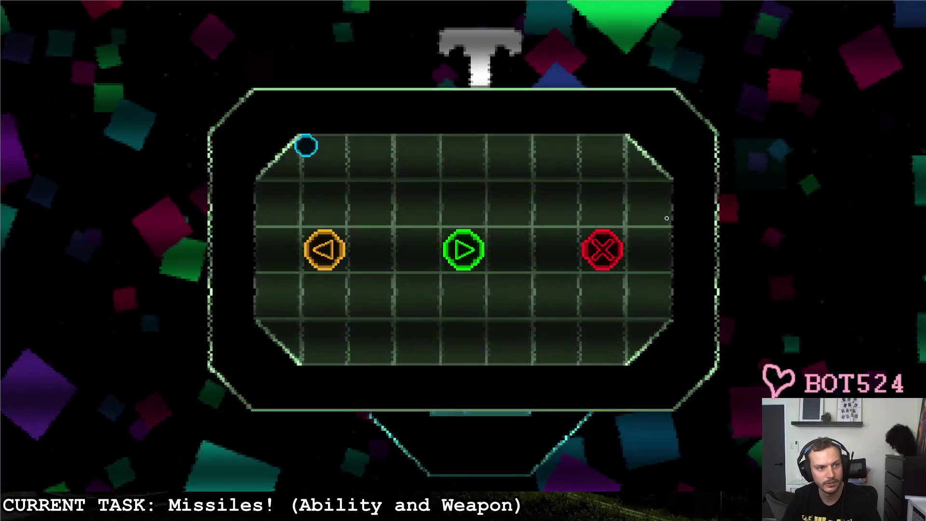
key("Down")
key("Down")
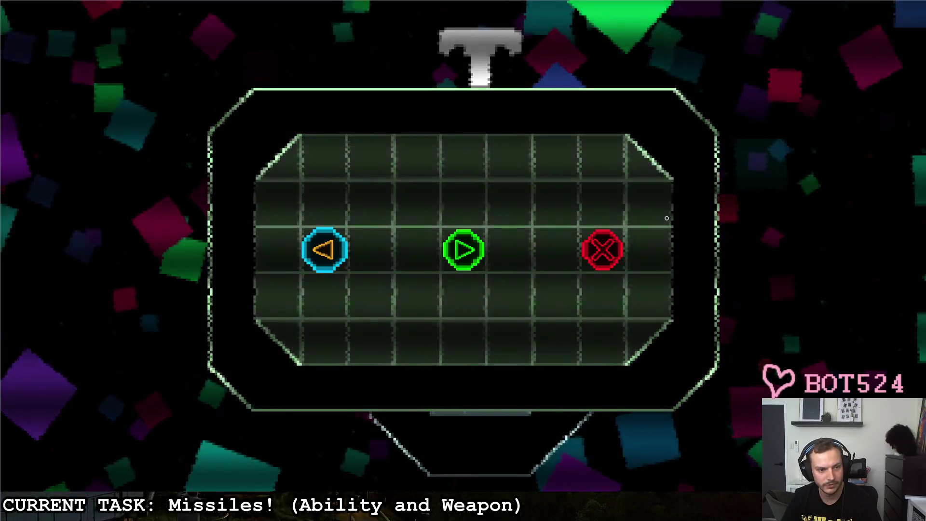
key("Right")
key("Right")
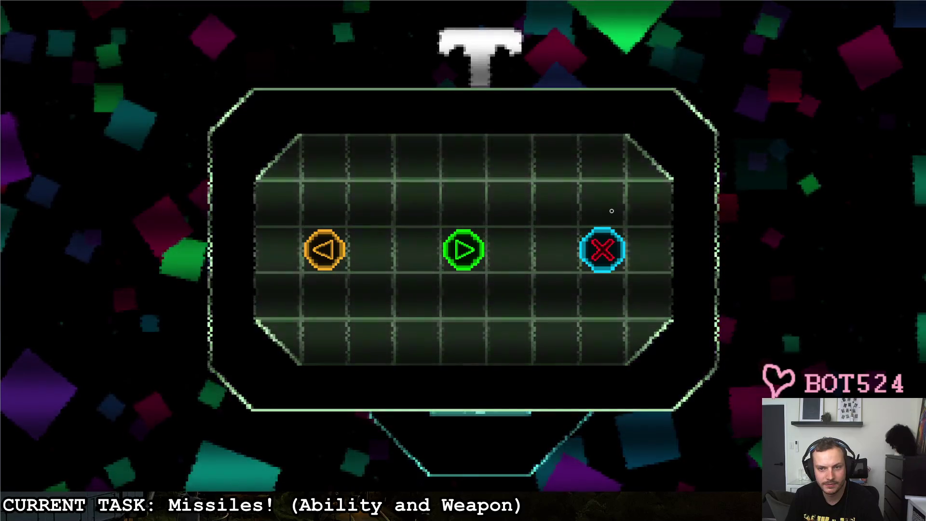
key("Left")
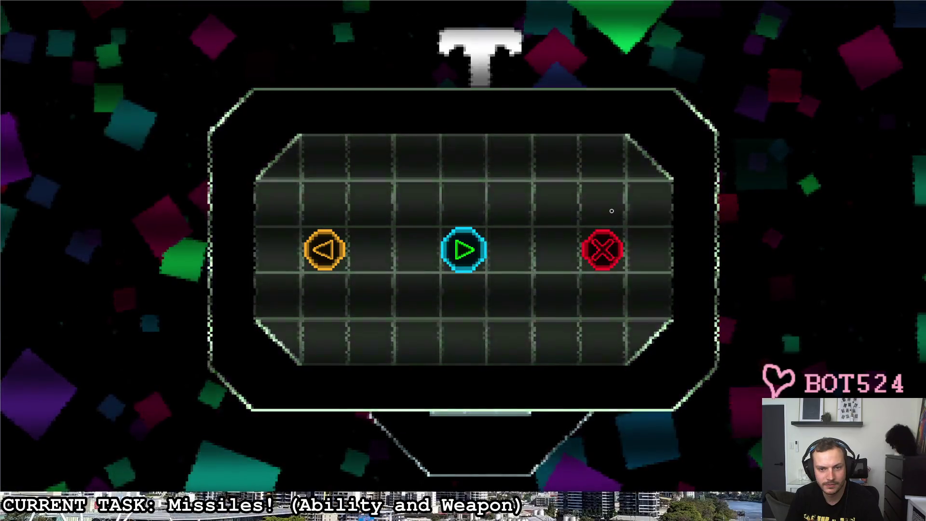
key("Right")
key("Return")
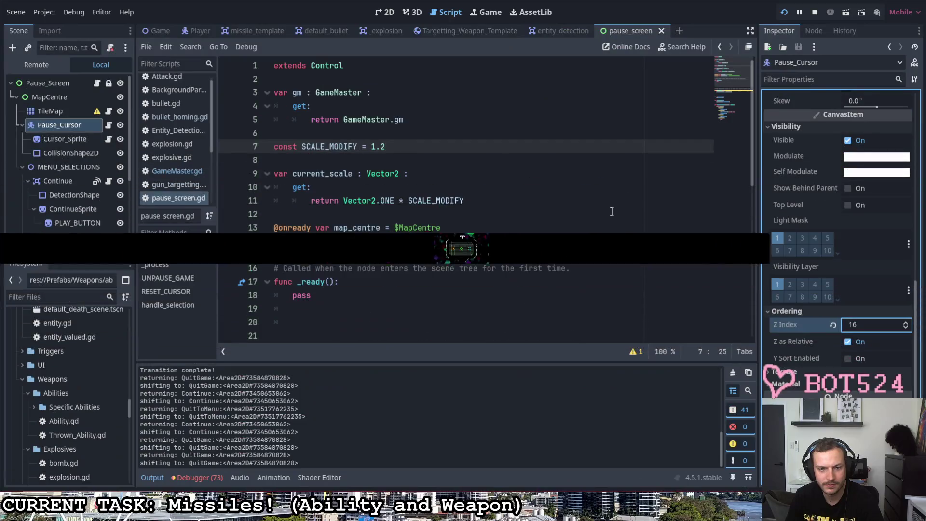
- Jump to _process in pause_screen.gd and bring the glitch shader's code window forward
scroll(434, 254, "down", 4)
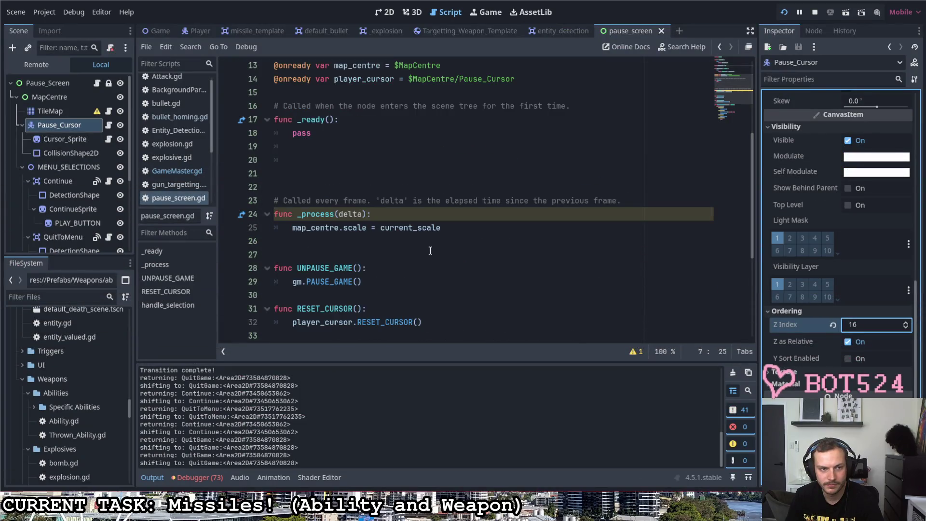
scroll(430, 250, "up", 4)
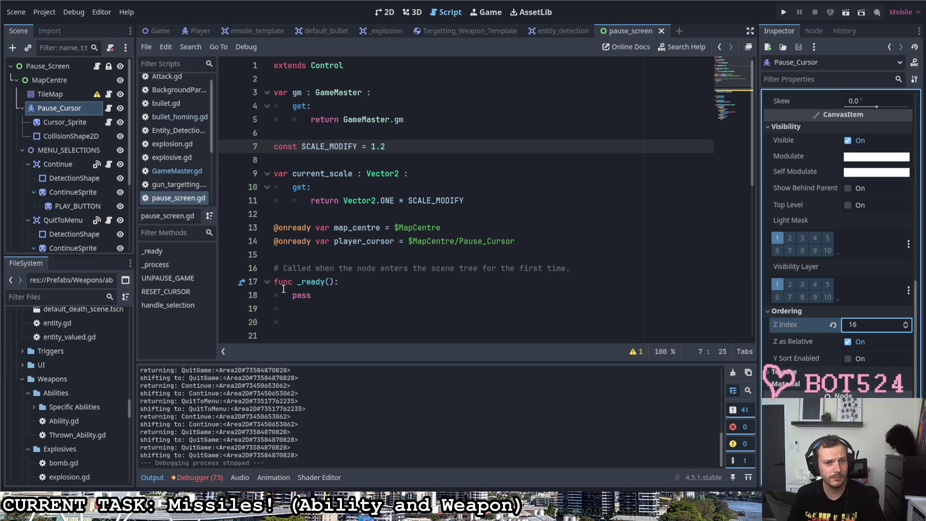
scroll(284, 289, "down", 8)
scroll(283, 288, "up", 8)
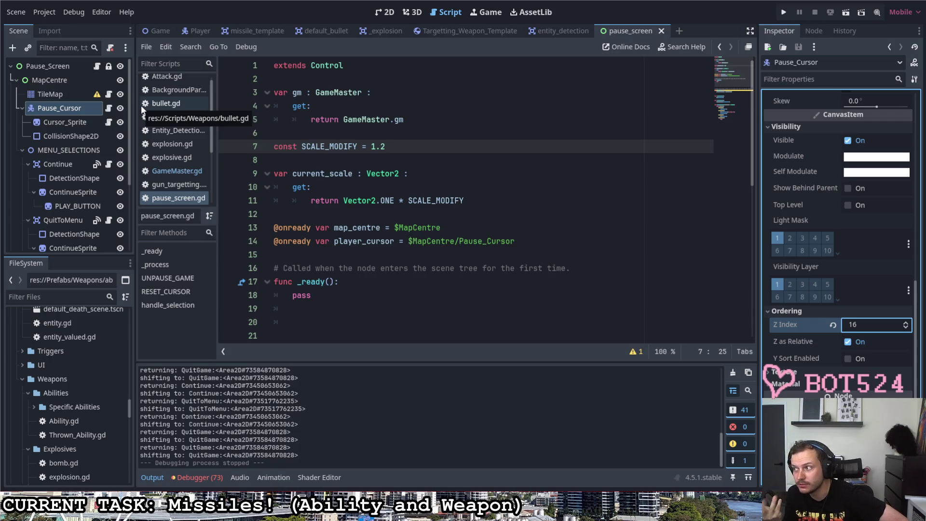
left_click(155, 264)
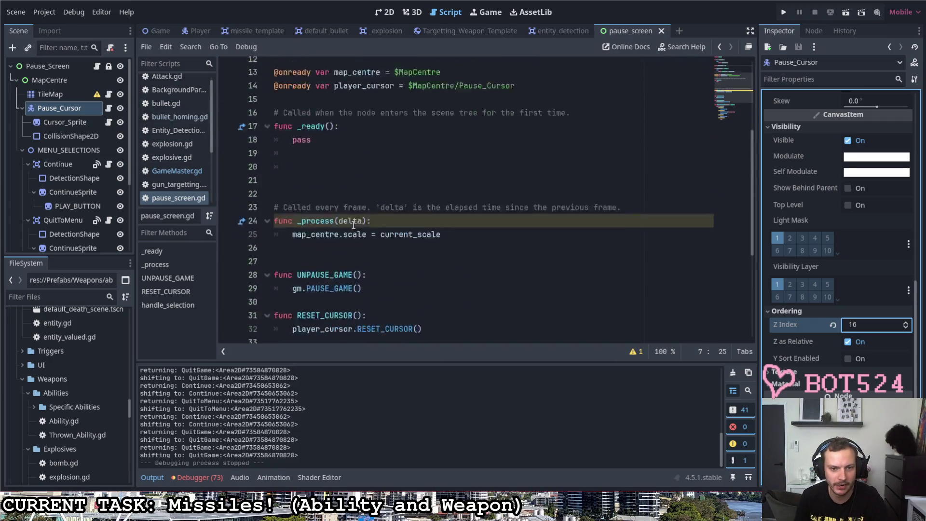
left_click(345, 452)
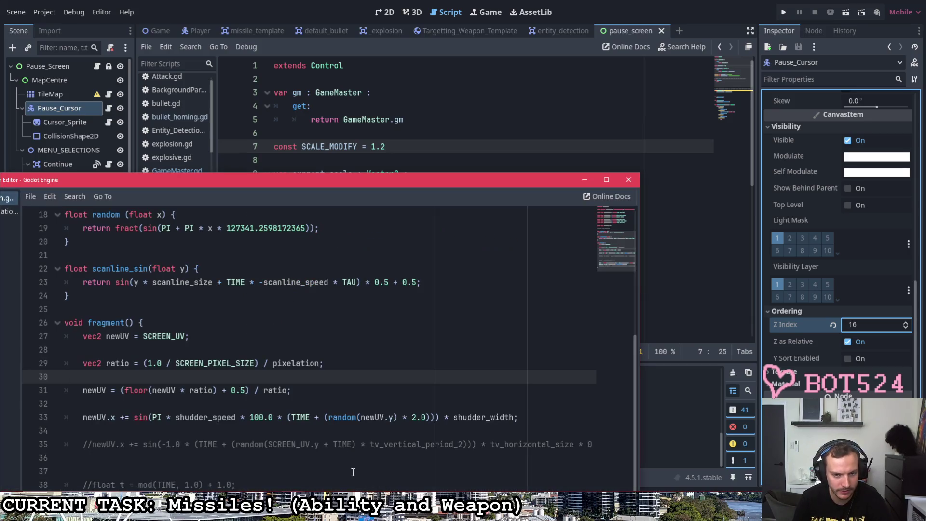
- Delete the commented-out tv_vertical_period_2 line 35 and the blank lines below it
mouse_move(403, 184)
left_mouse_down()
mouse_move(604, 64)
mouse_move(540, 45)
mouse_move(505, 49)
left_mouse_up()
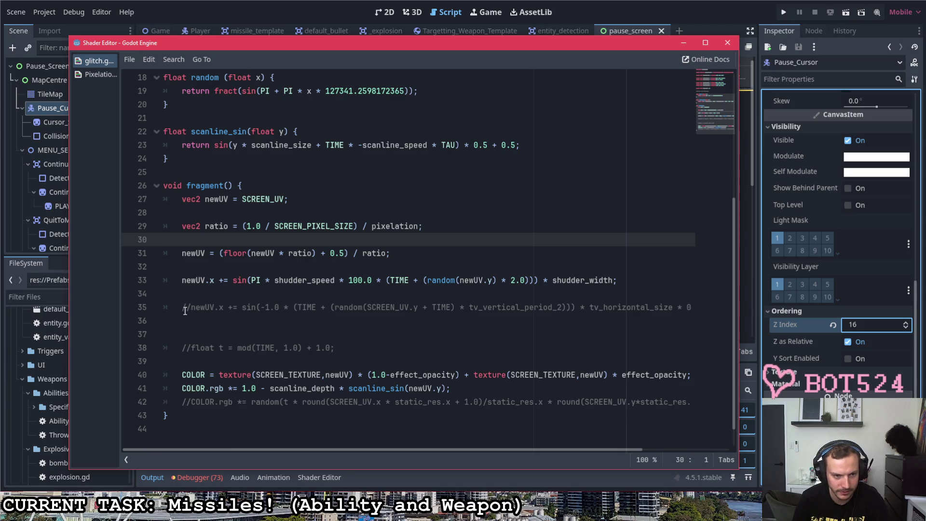
left_click_drag(183, 309, 187, 319)
key("BackSpace")
key("BackSpace")
key("BackSpace")
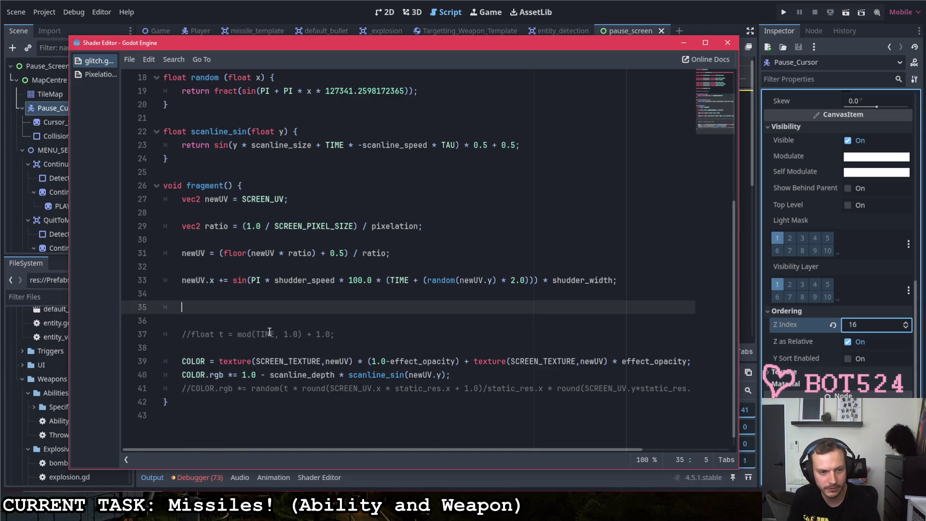
left_click(357, 307)
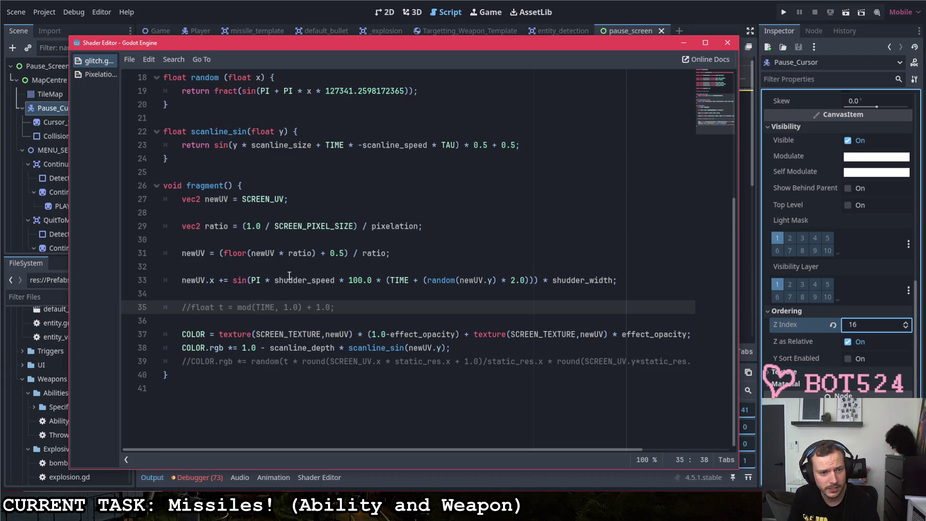
- Highlight newUV's uses and select SCREEN_UV on line 27 through the semicolon
left_click_drag(182, 254, 205, 253)
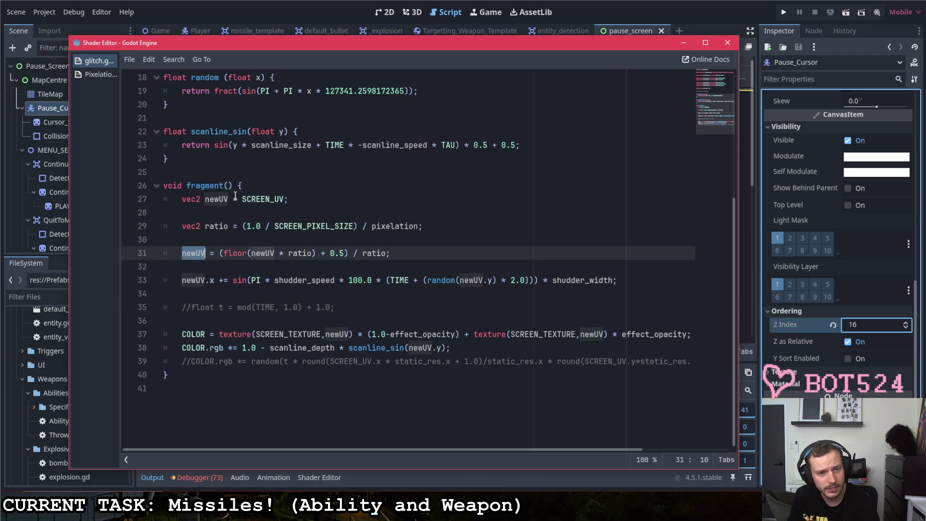
double_click(247, 199)
key("shift+End")
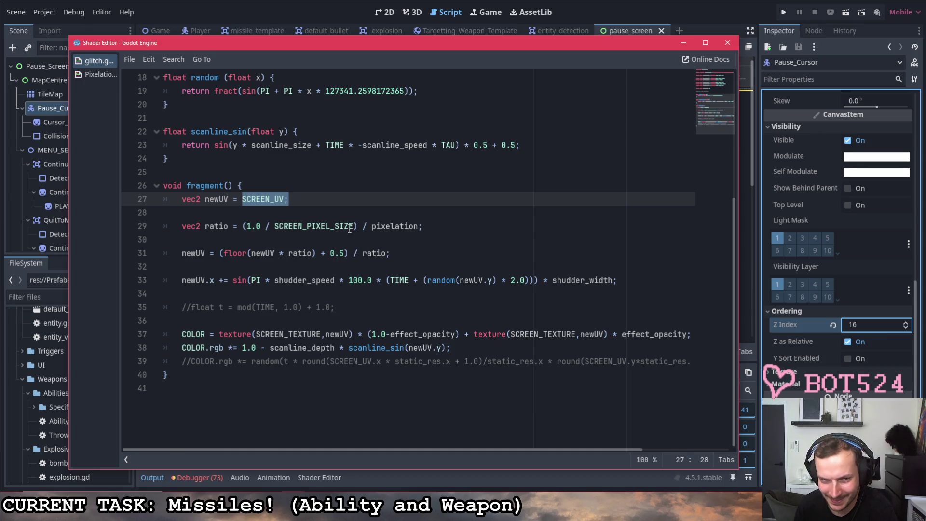
double_click(215, 227)
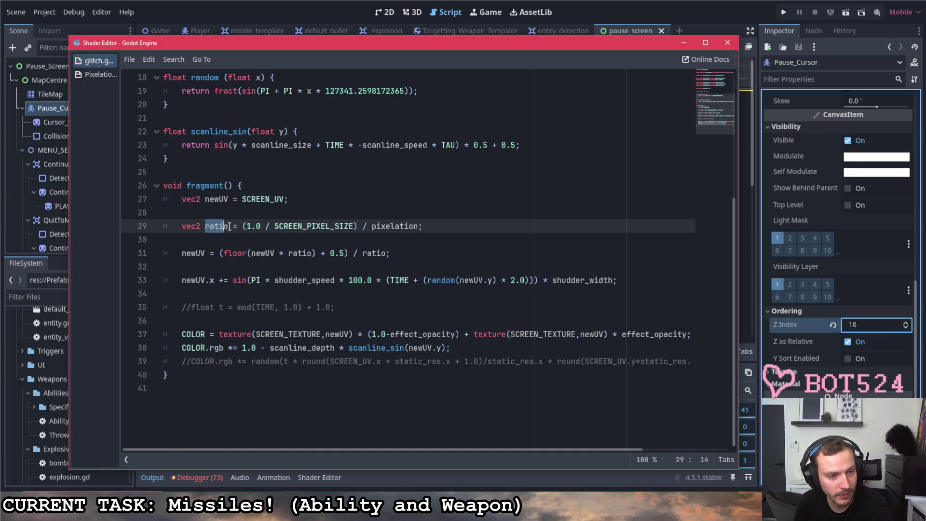
left_click_drag(251, 226, 355, 226)
left_click(344, 226)
left_click_drag(246, 227, 420, 228)
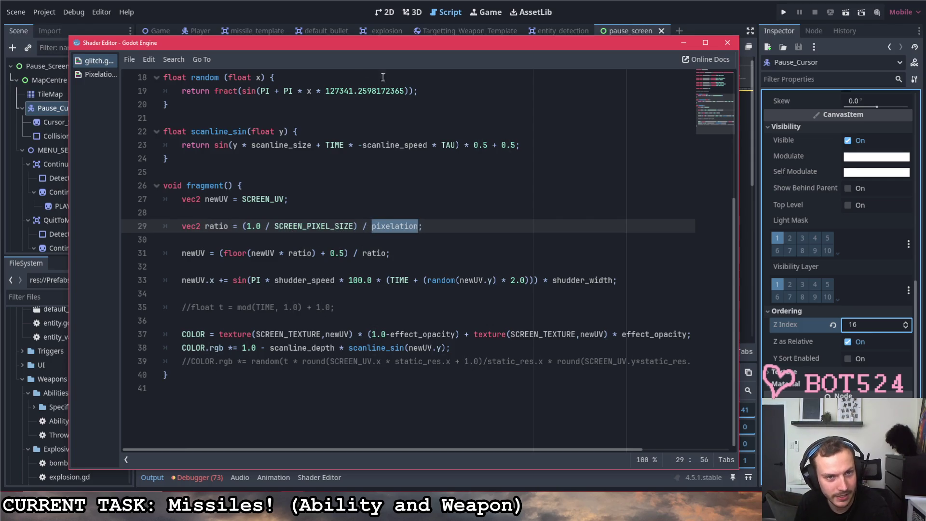
double_click(186, 254)
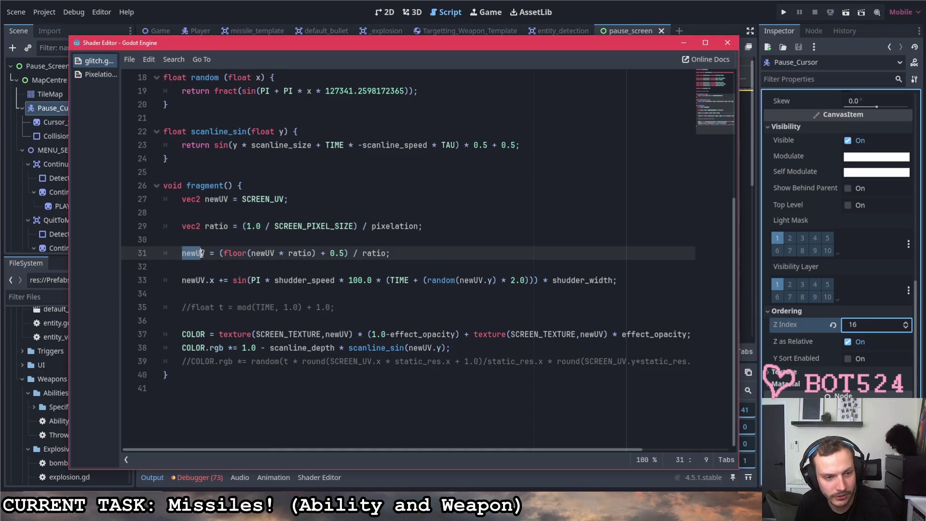
left_click(284, 253)
mouse_move(253, 254)
left_mouse_down()
mouse_move(316, 253)
mouse_move(225, 254)
mouse_move(317, 254)
left_mouse_up()
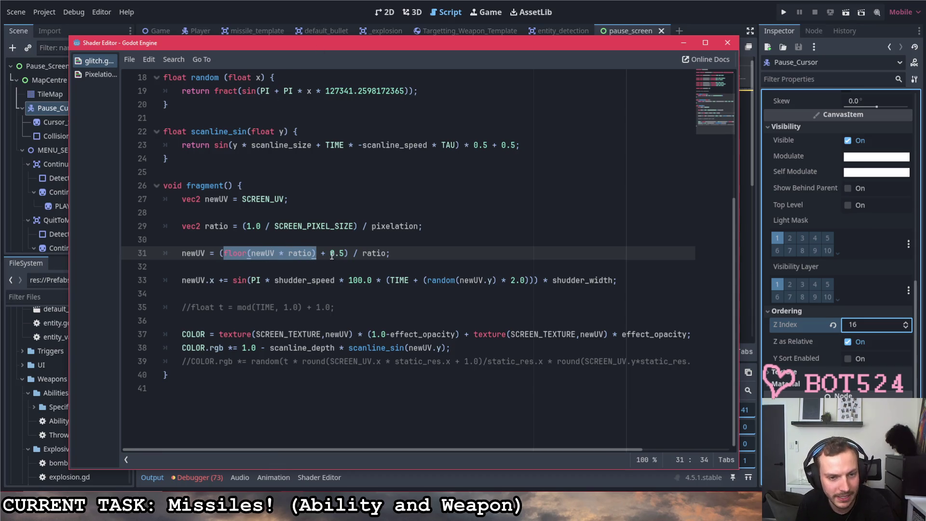
left_click_drag(331, 253, 345, 253)
left_click(348, 258)
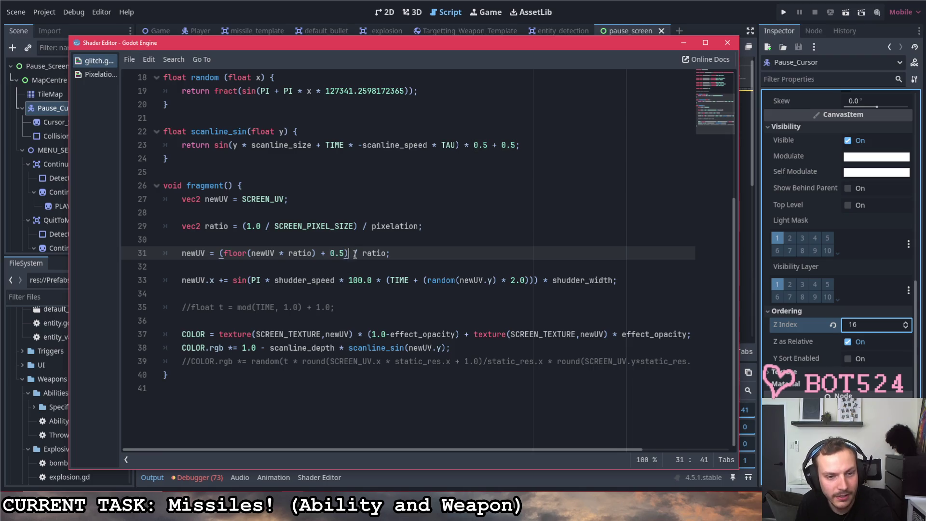
left_click(363, 256)
key("shift+End")
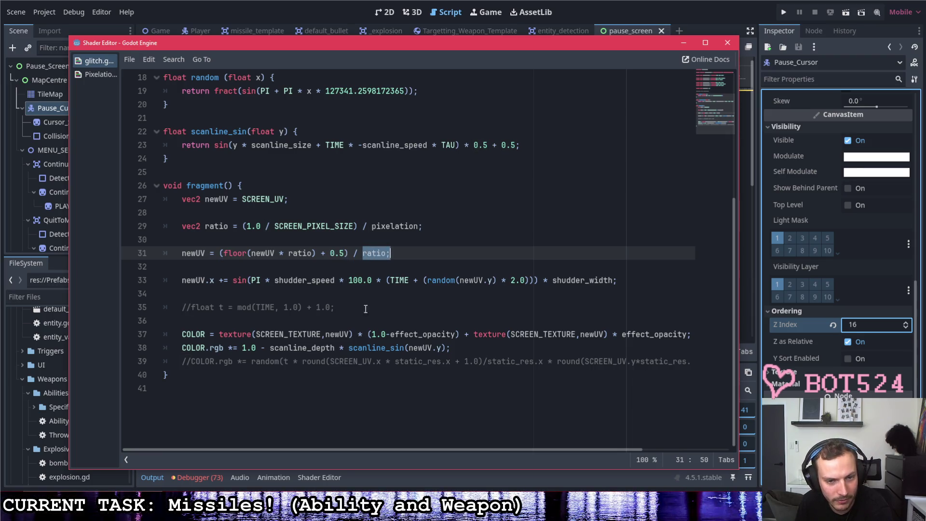
double_click(186, 281)
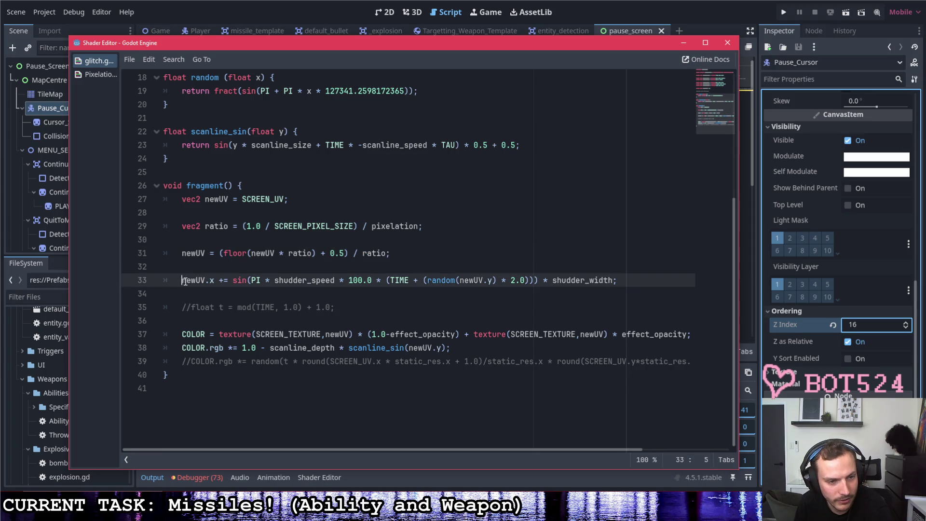
left_click(212, 284)
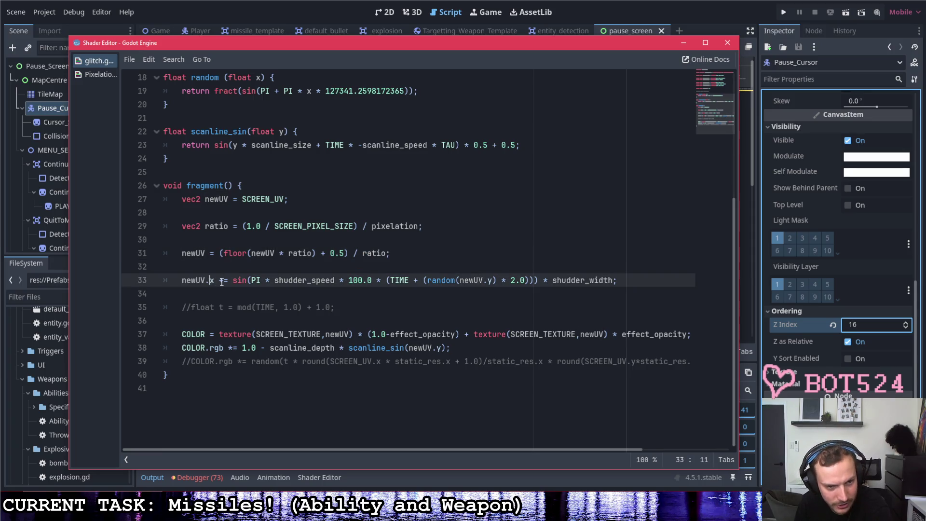
left_click(233, 281)
double_click(253, 281)
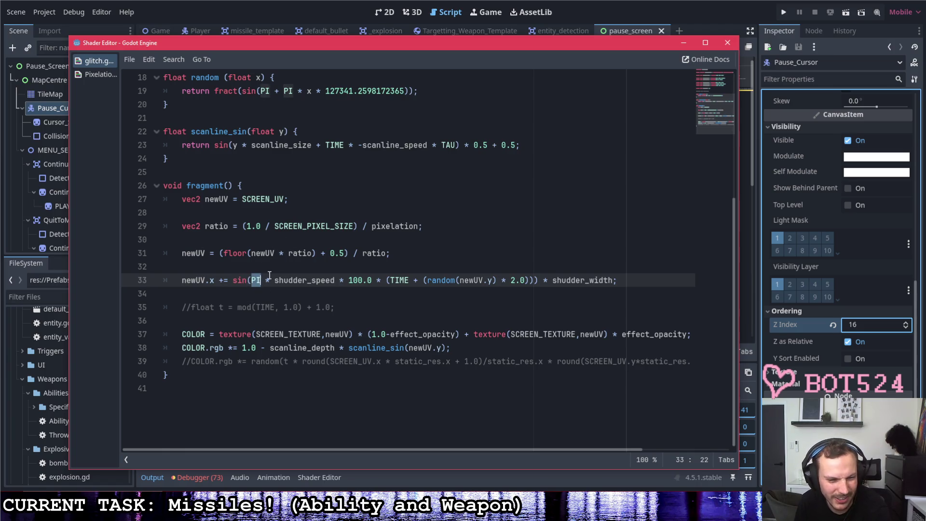
left_click_drag(275, 283, 497, 281)
left_click(385, 281)
left_click_drag(391, 284, 491, 282)
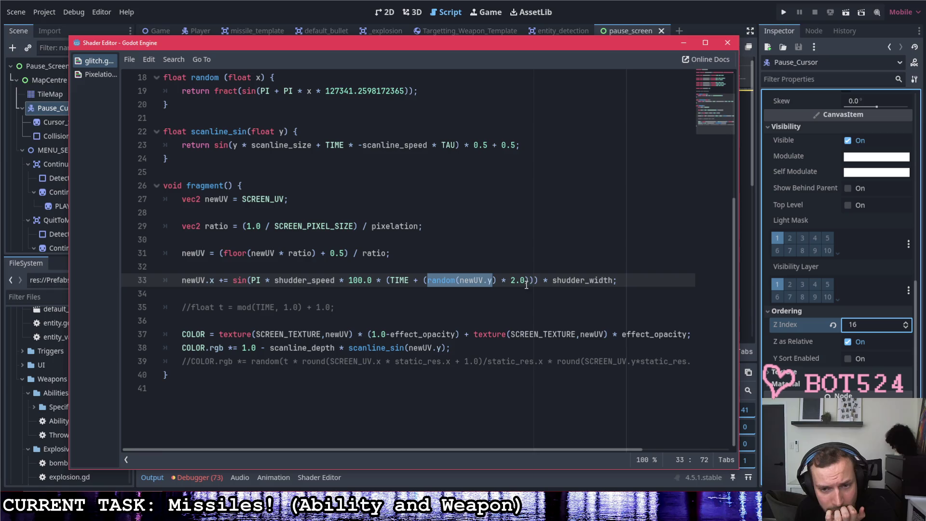
left_click(529, 280)
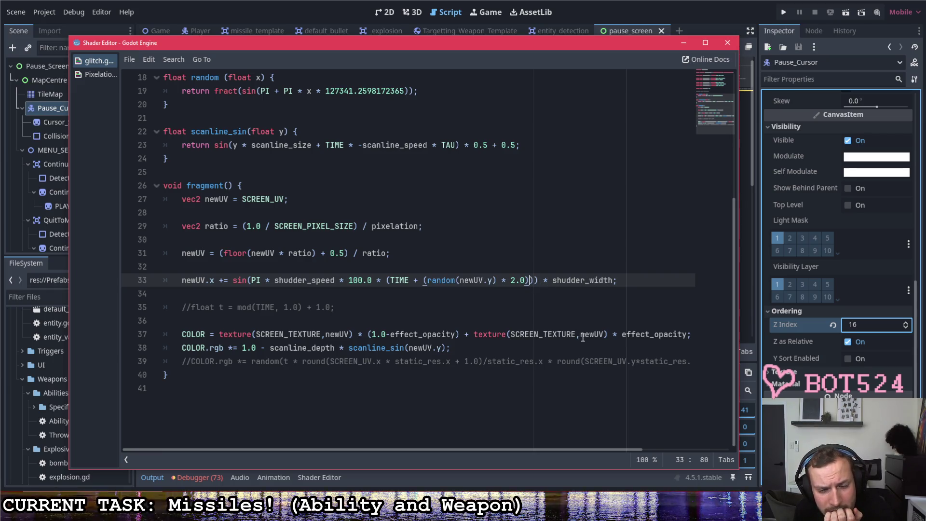
left_click_drag(427, 283, 459, 283)
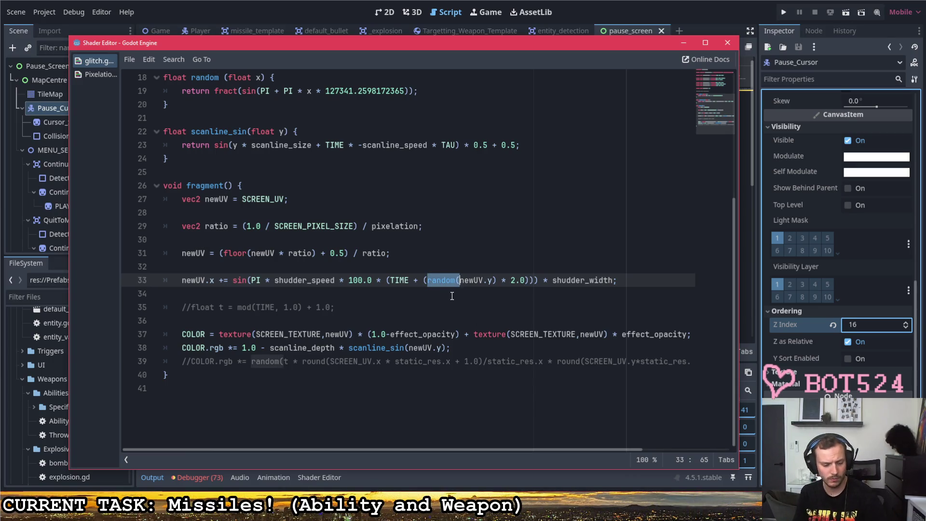
- Wrap TIME on line 33 in random(TIME) and test-run the game
left_click(390, 281)
type("random(TIME")
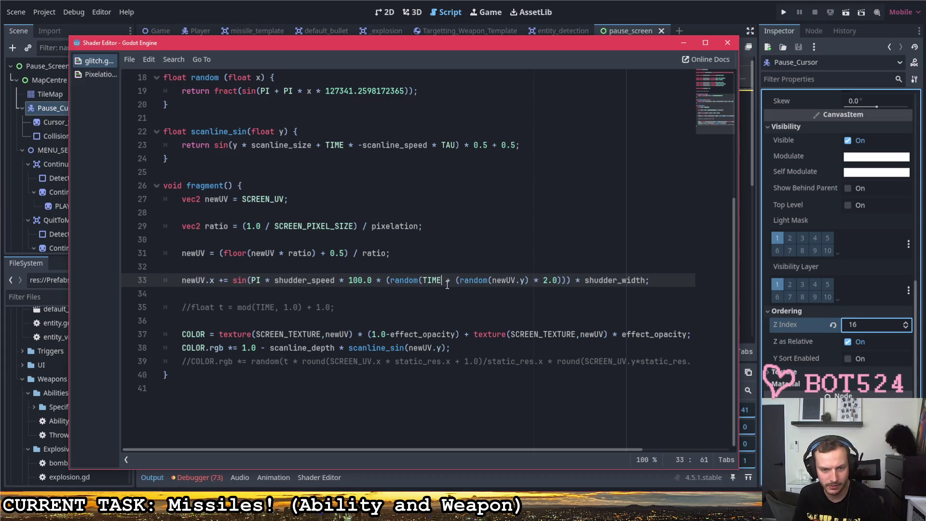
type("0")
key("BackSpace")
type(")")
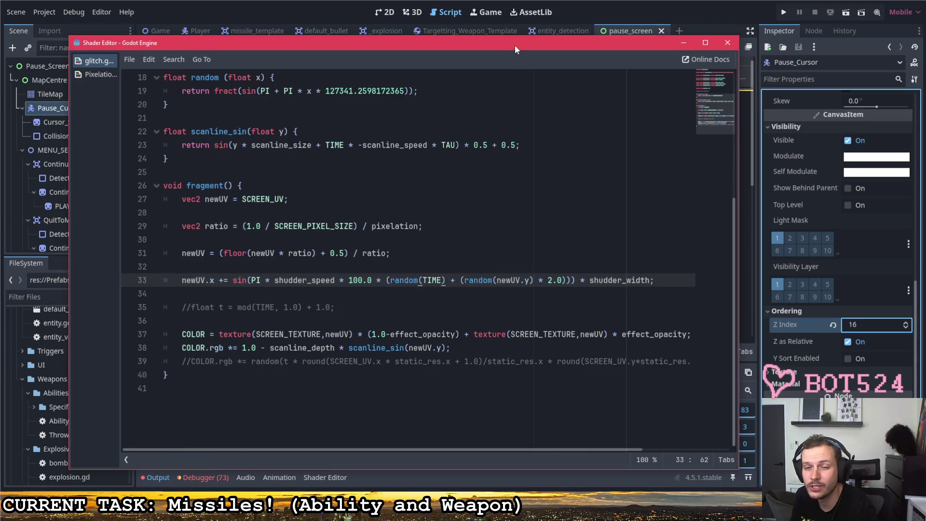
mouse_move(518, 43)
left_mouse_down()
mouse_move(523, 312)
mouse_move(542, 86)
mouse_move(532, 49)
left_mouse_up()
key("F5")
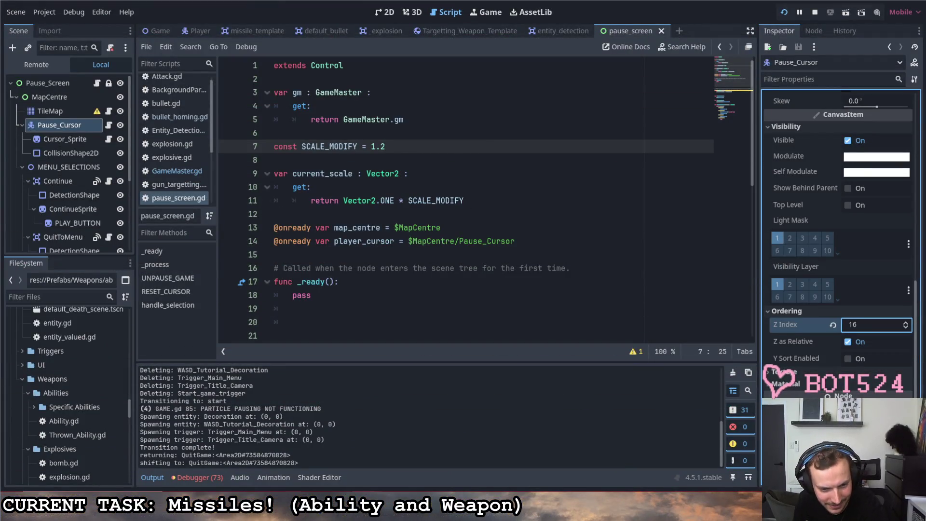
- Change random(TIME) on line 33 back to TIME, close the shader editor, and relaunch
left_click(319, 477)
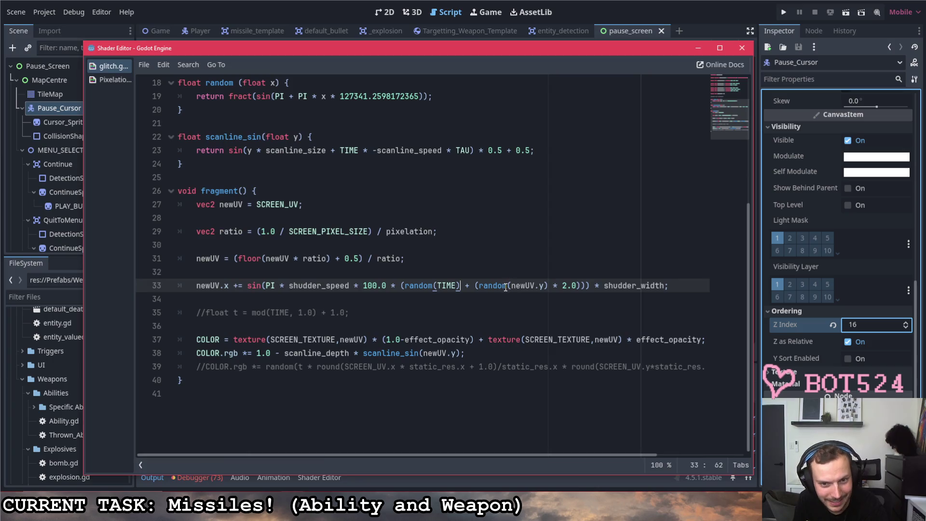
left_click_drag(463, 288, 406, 286)
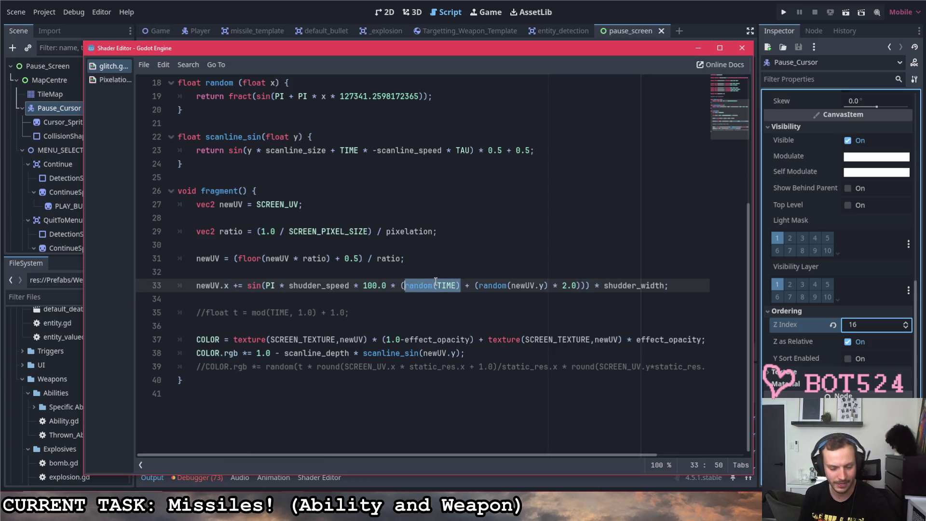
type("TIME")
left_click(420, 270)
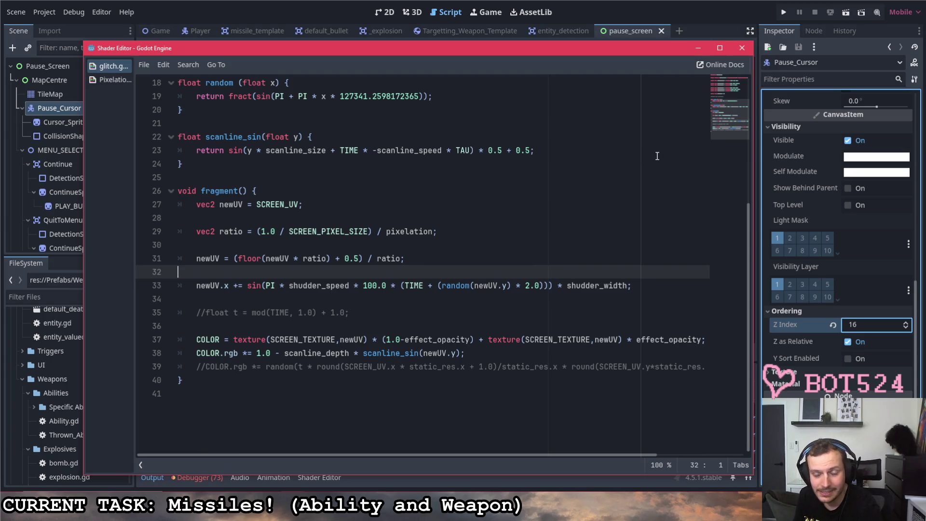
left_click(741, 48)
key("F5")
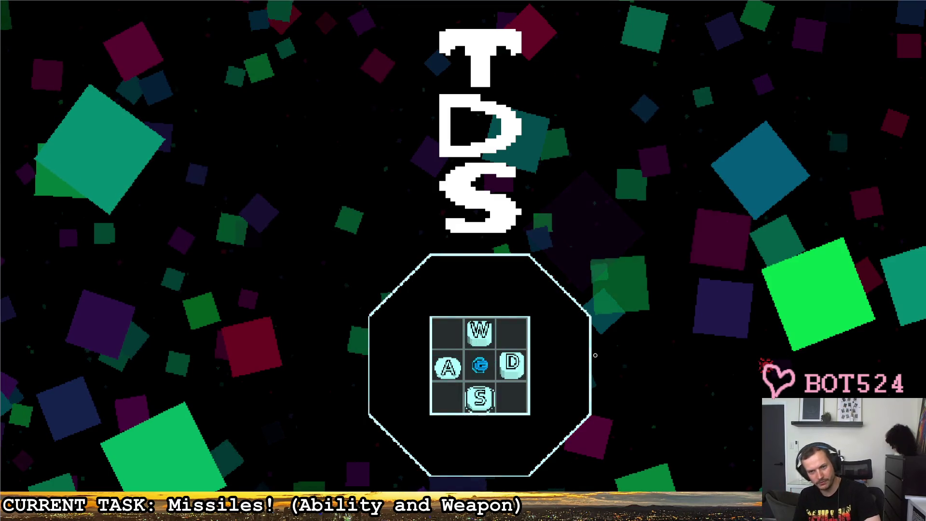
- Steer the ship through the corridor, firing missiles at the red turret
key("d")
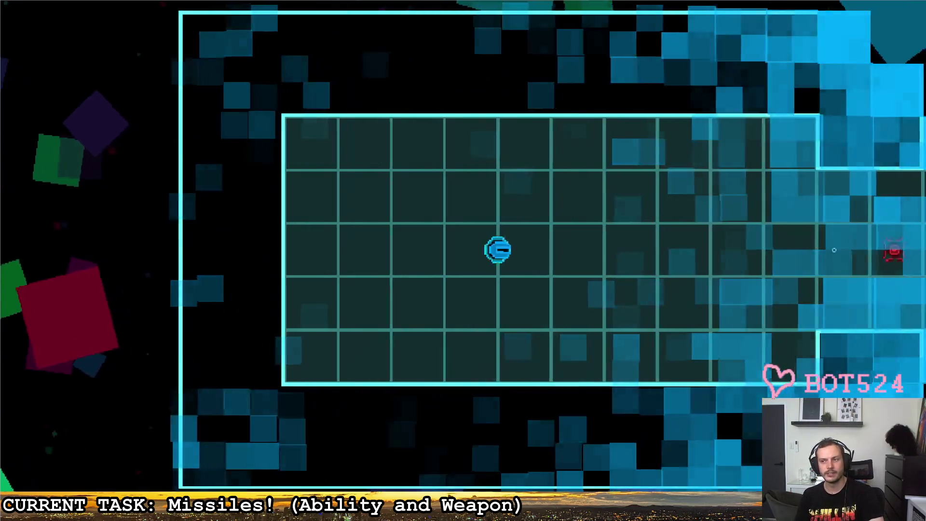
left_click(872, 309)
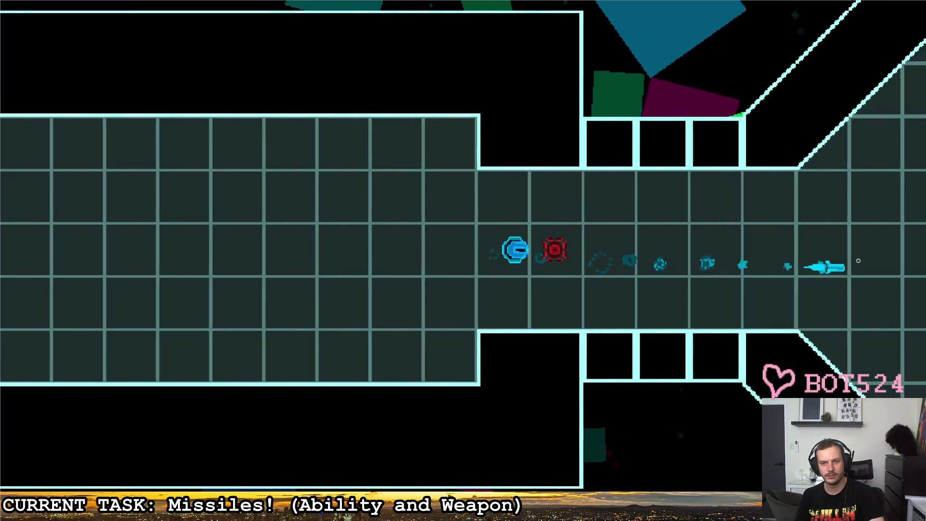
key("a")
key("d")
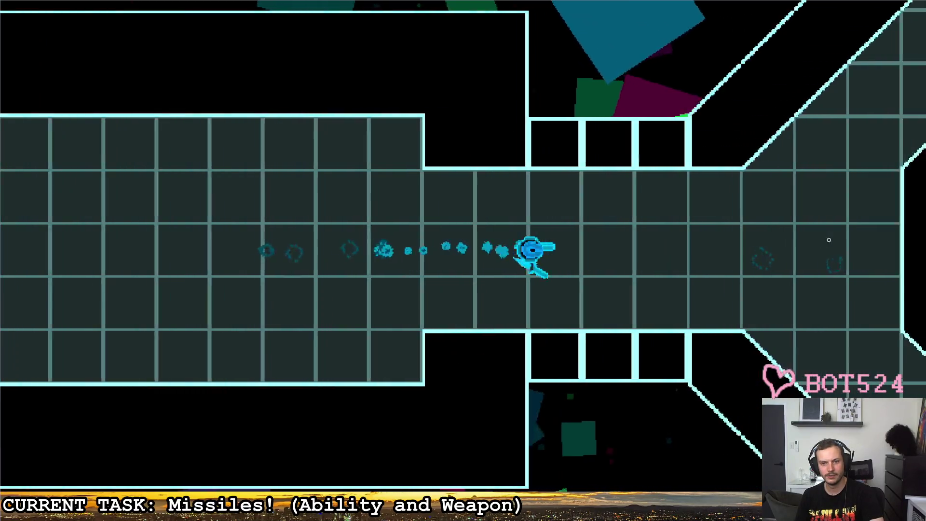
left_click(709, 219)
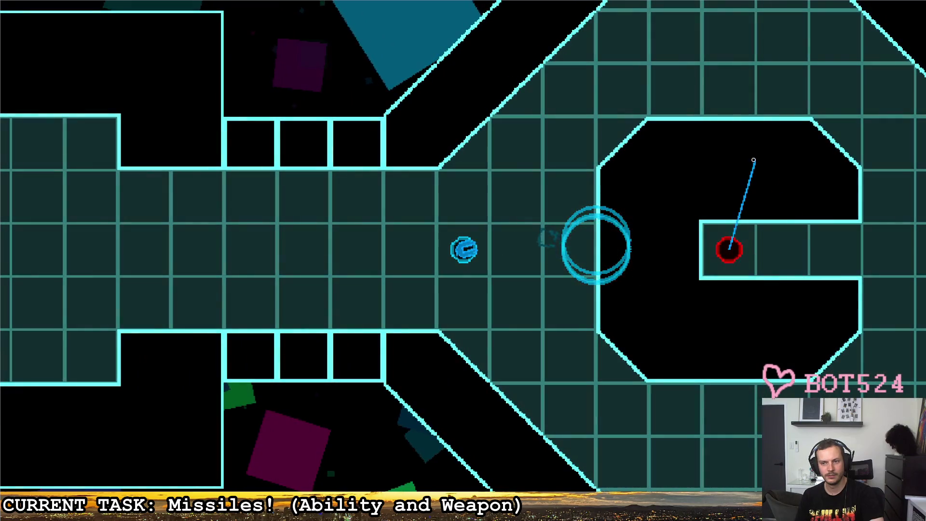
left_click(709, 219)
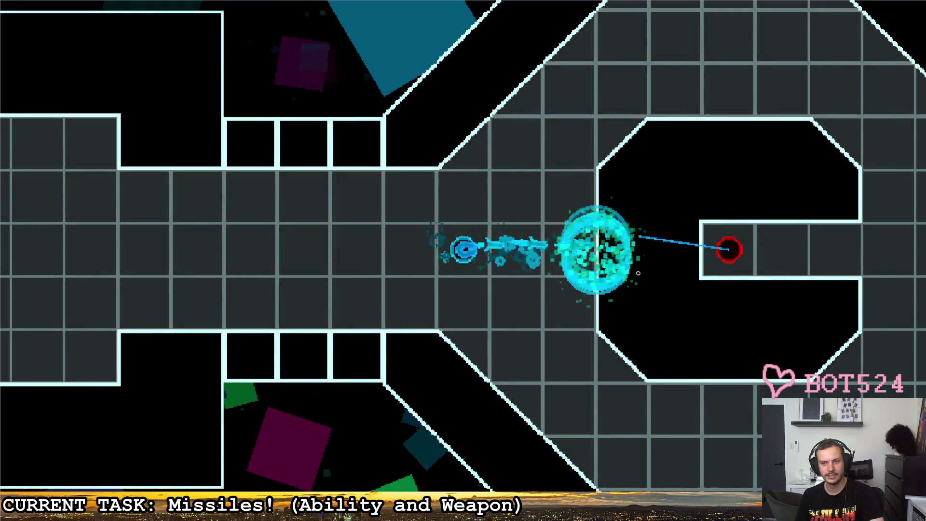
left_click(566, 250)
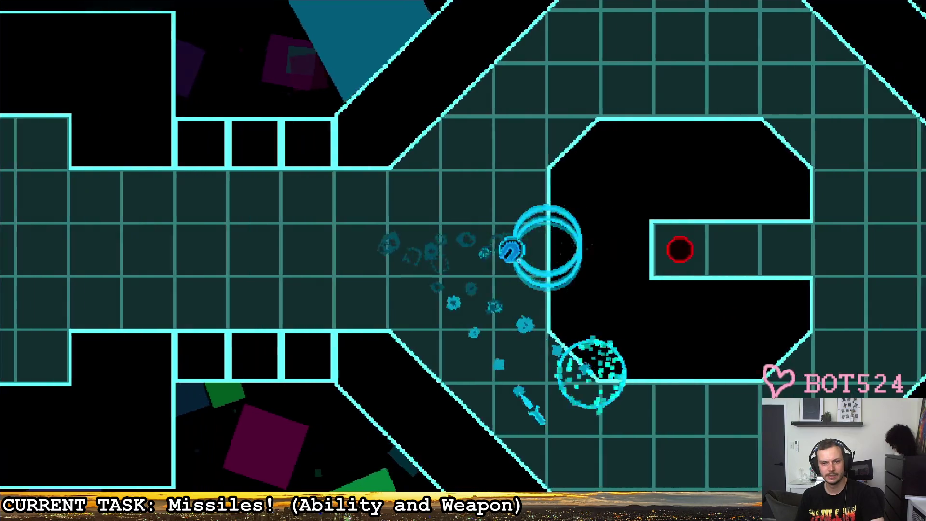
left_click(525, 286)
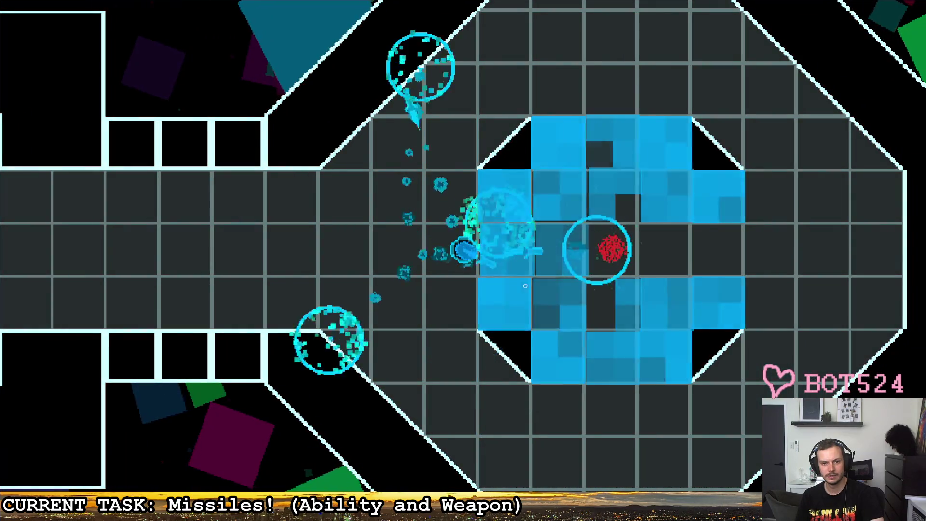
left_click(525, 286)
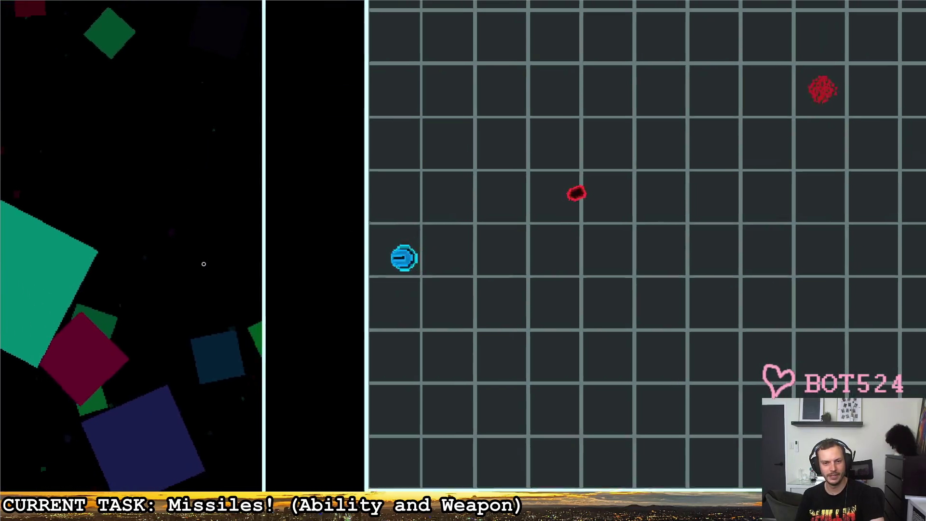
- Fire several more missile volleys at the red enemies around the arena
left_click(337, 241)
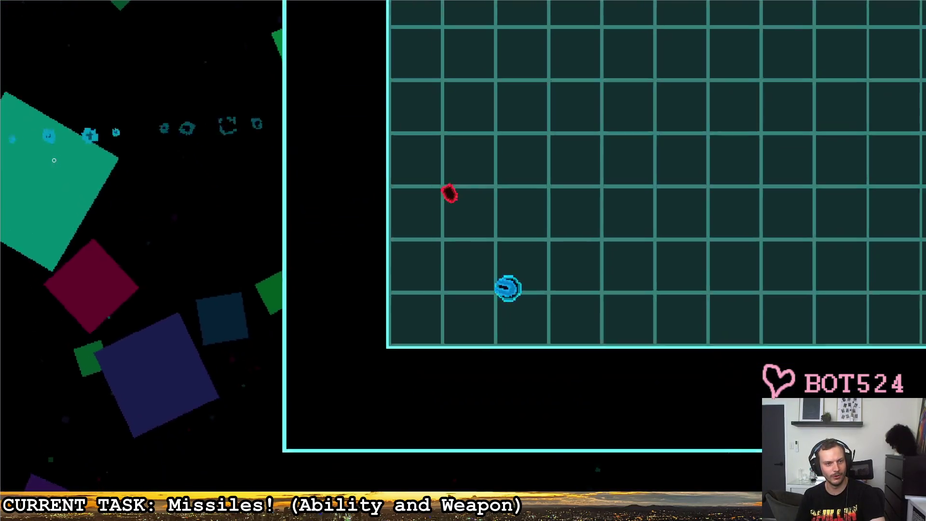
left_click(372, 157)
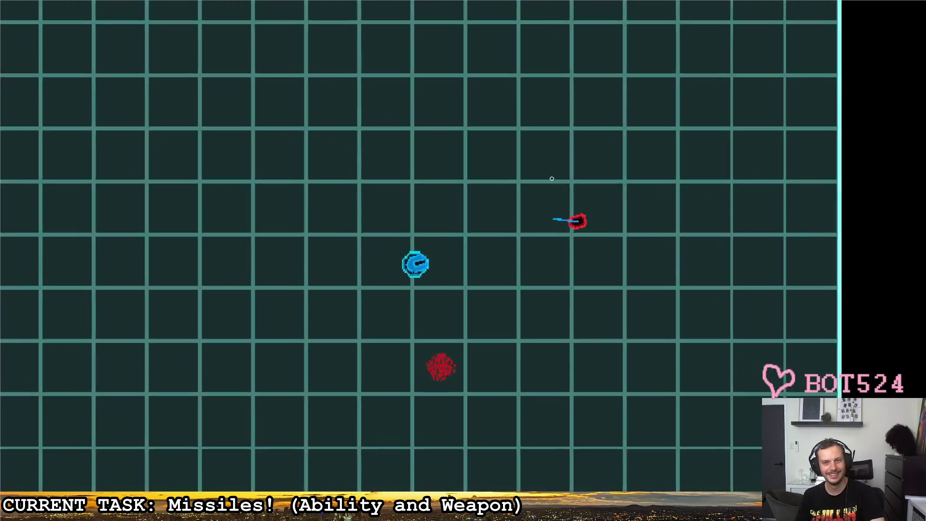
left_click(579, 208)
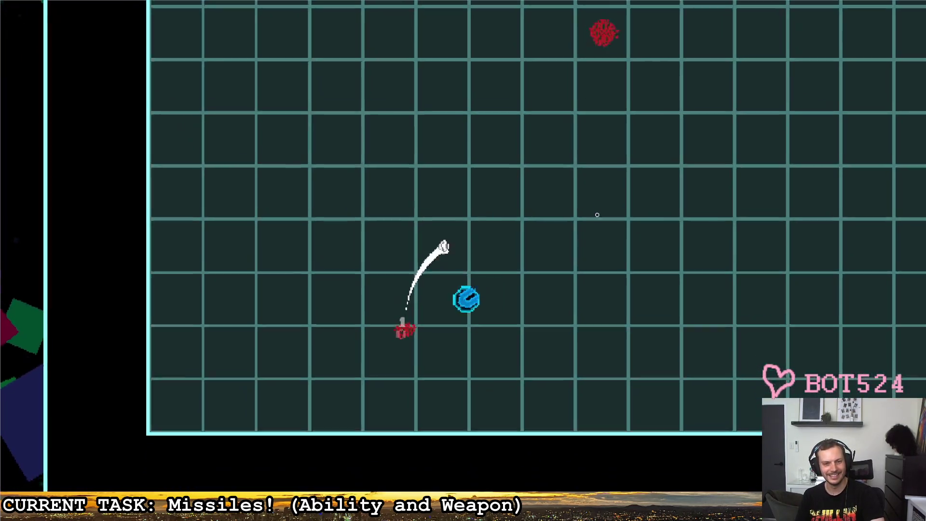
left_click(714, 211)
left_click(745, 304)
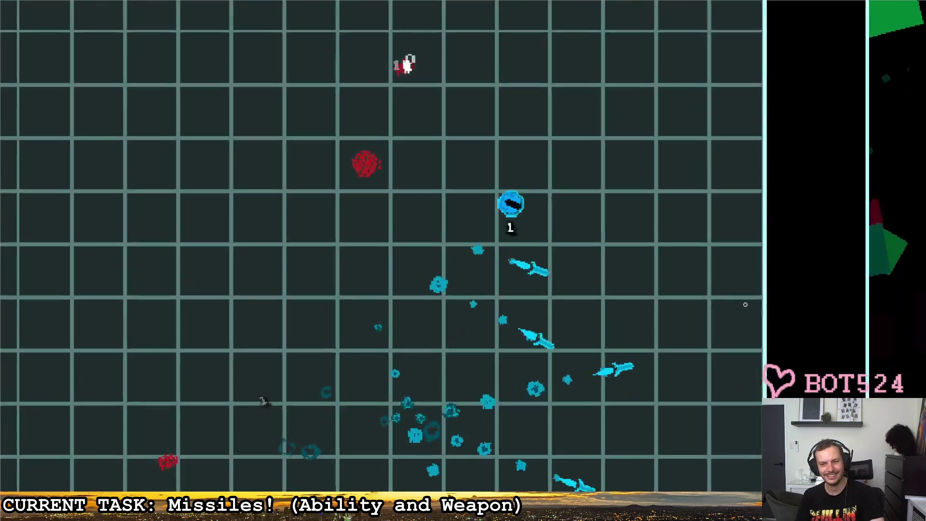
- Move across the arena firing at a nearby enemy, then pause and close the game
key("a")
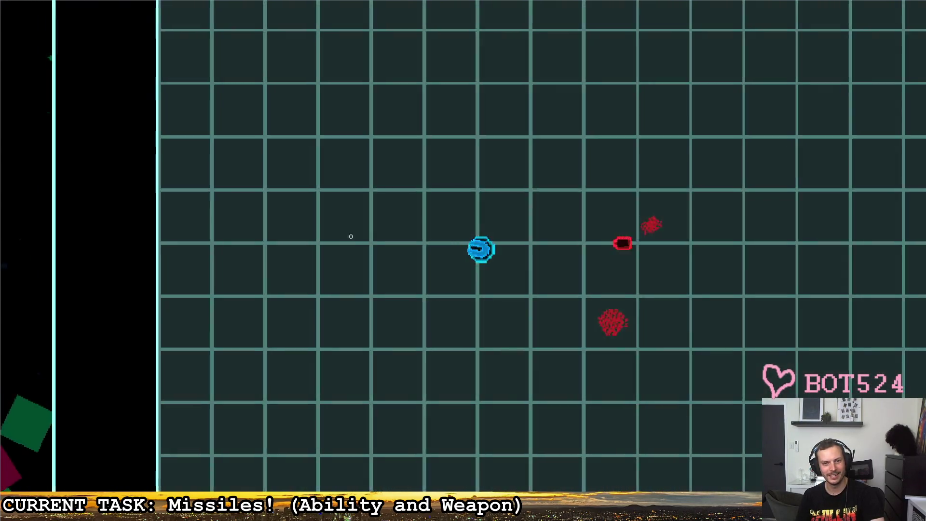
left_click(357, 241)
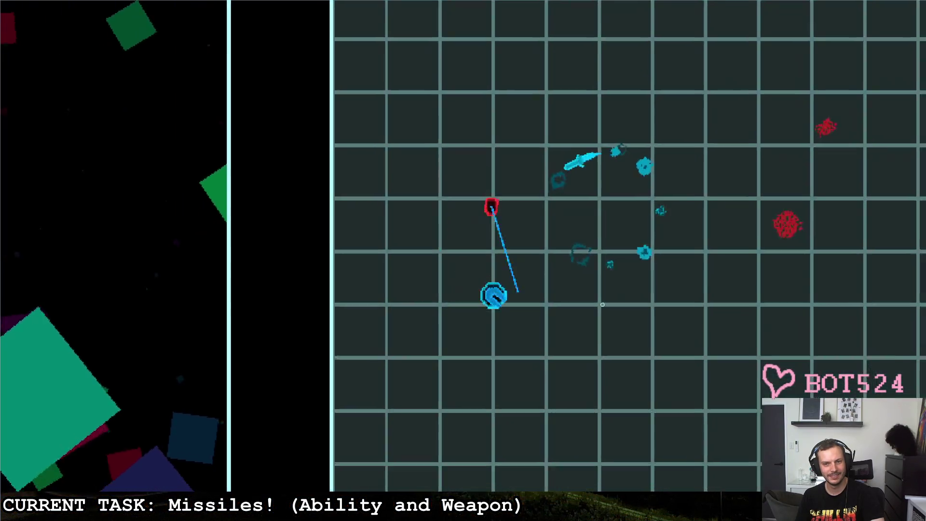
key("d")
key("s")
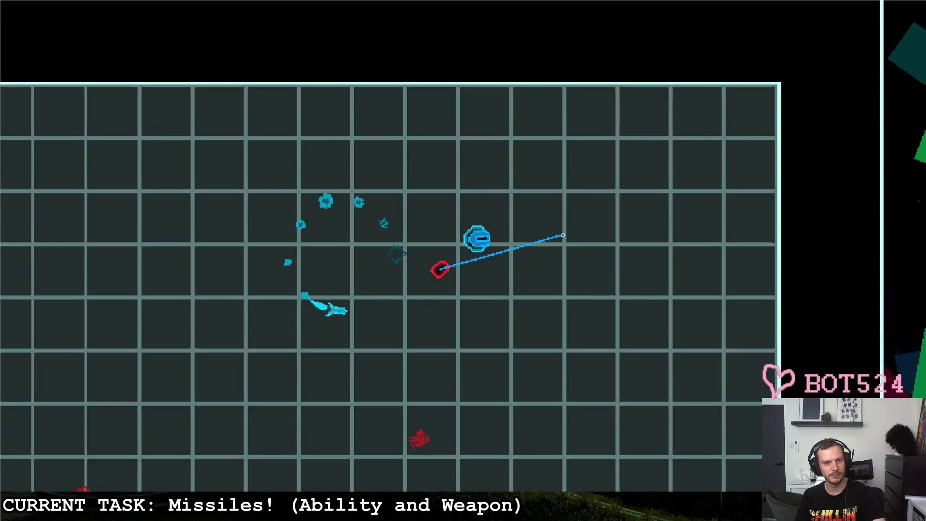
key("Escape")
key("Return")
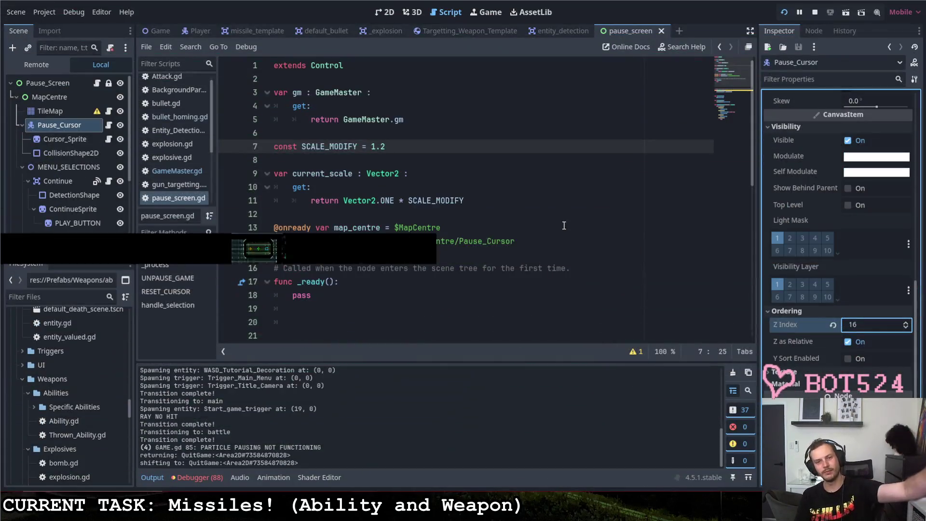
- Relaunch the game from the editor's Run Project button
left_click(783, 12)
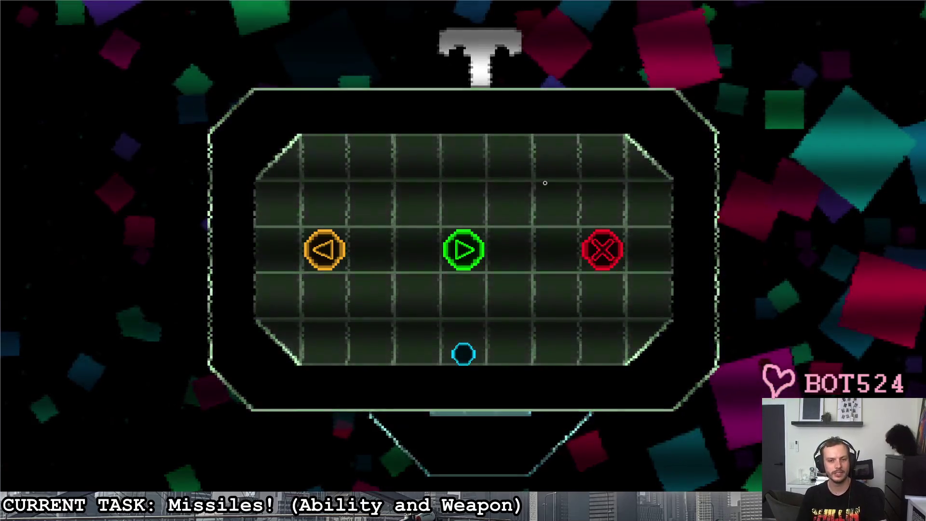
- Move the menu selector left and start playing
key("Left")
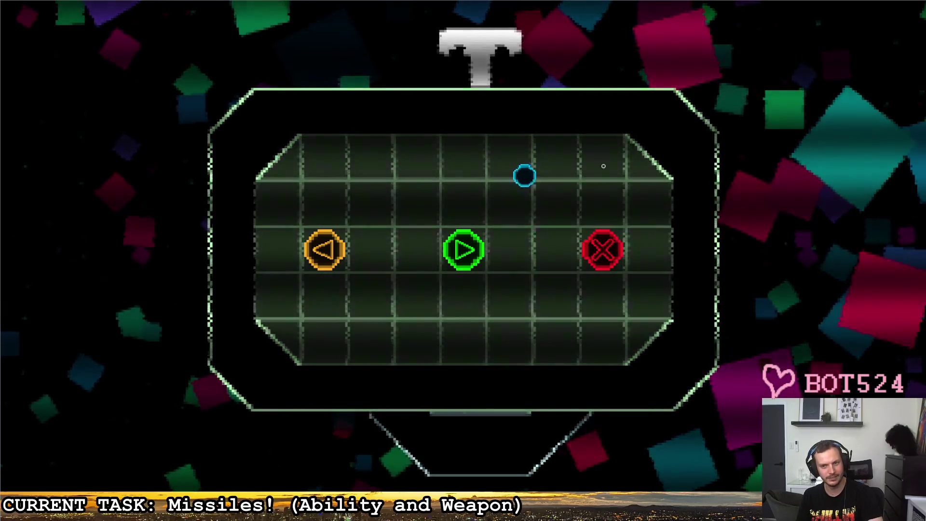
key("Return")
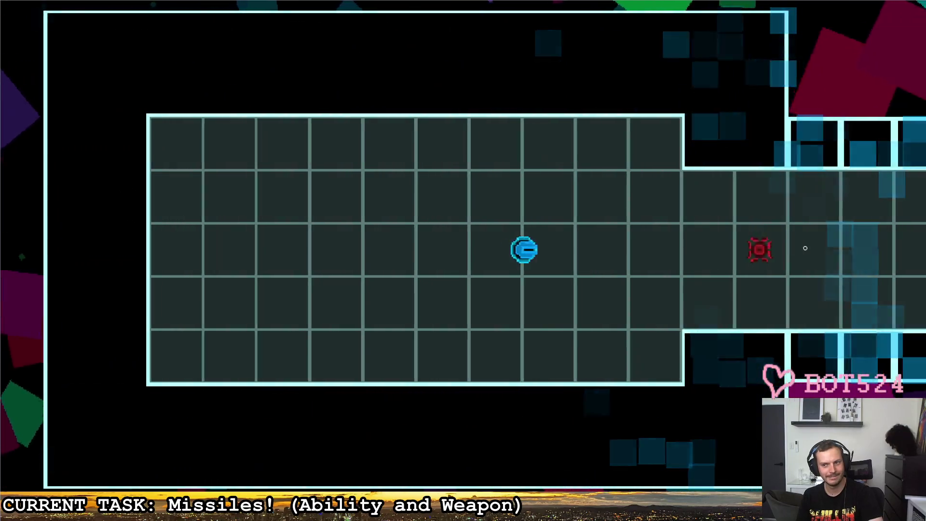
- Fire a missile and move the player around the corners of the large room
left_click(804, 248)
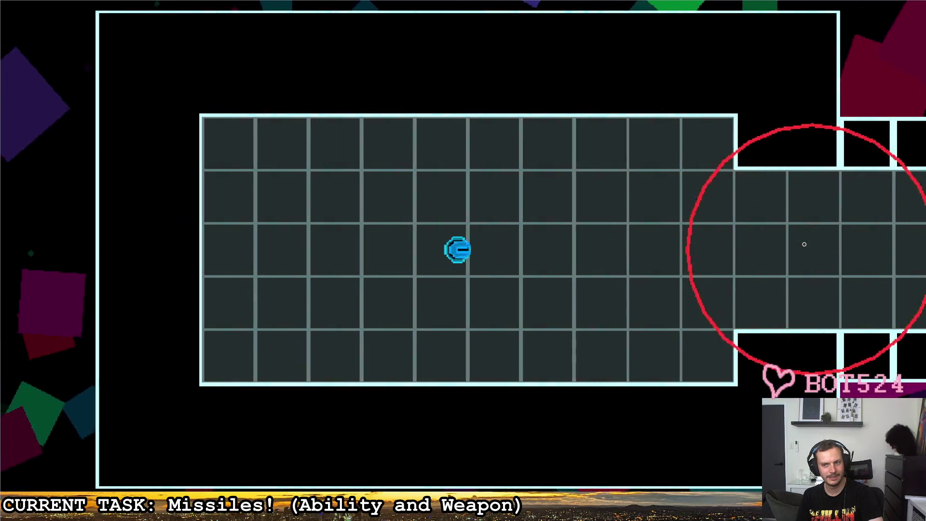
key("a")
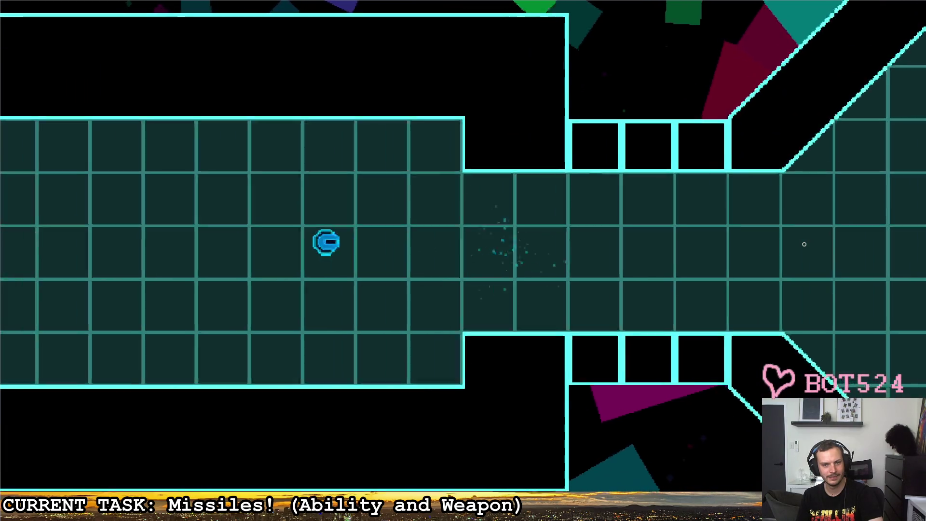
key("d")
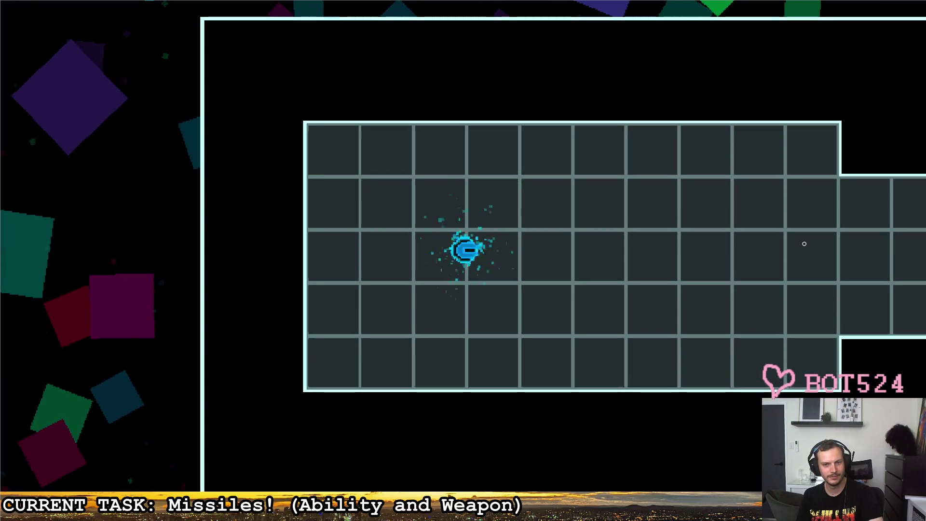
key("d")
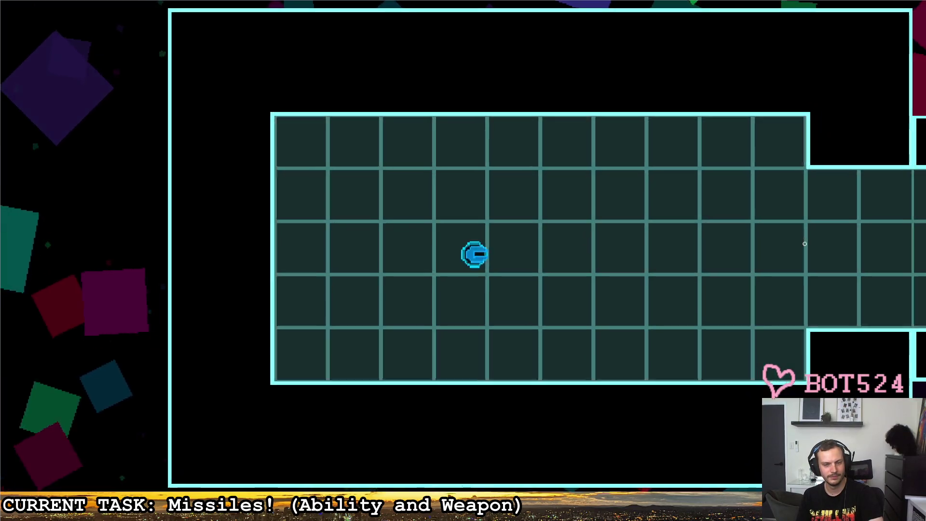
key("d")
key("s")
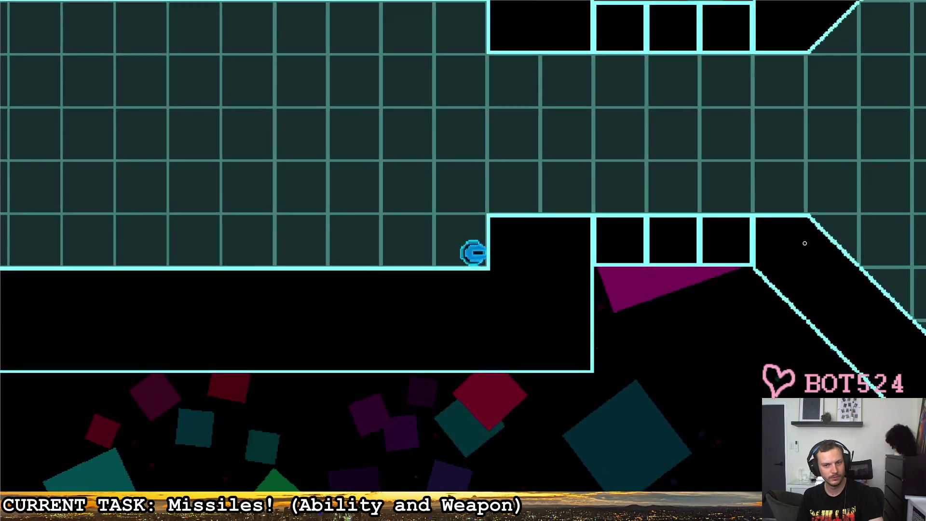
key("a")
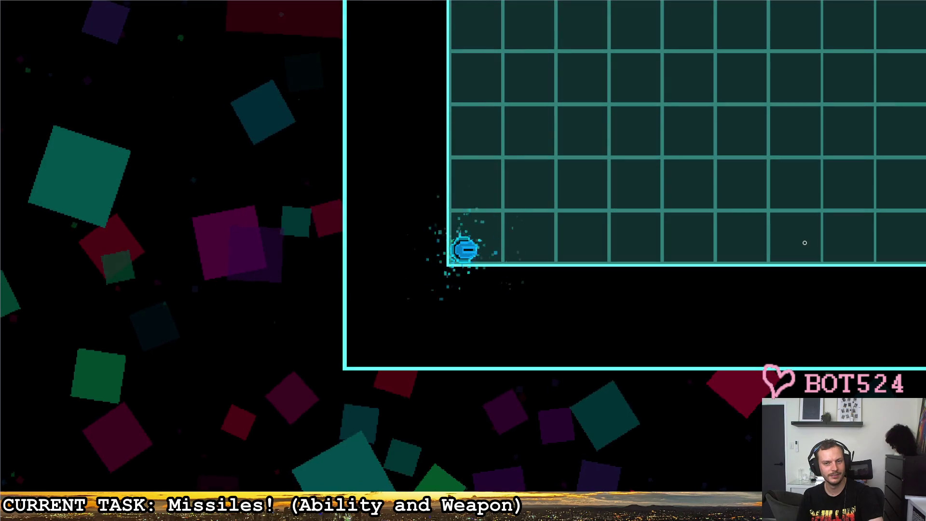
key("w")
key("d")
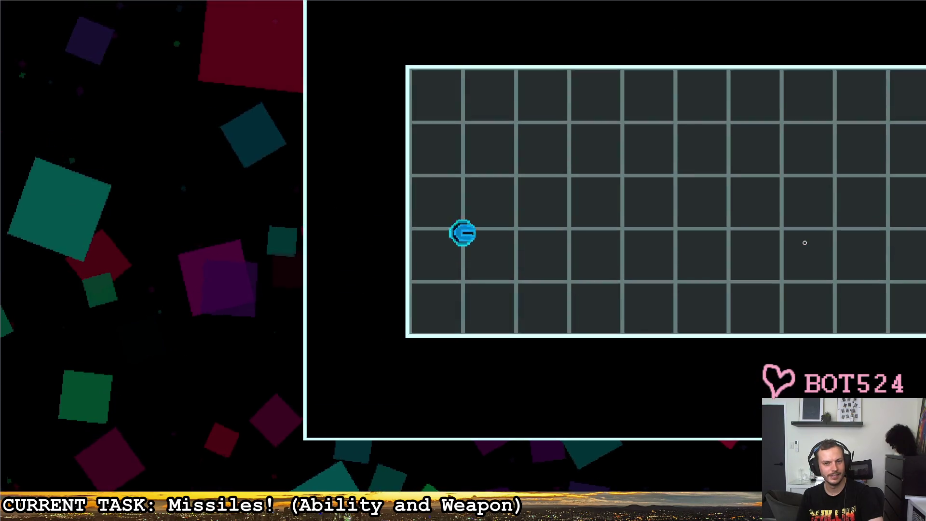
key("w")
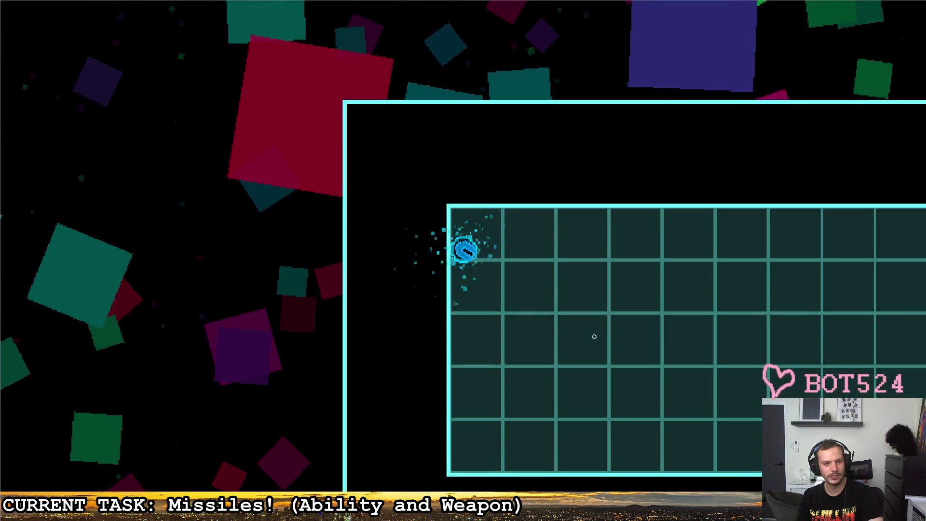
key("s")
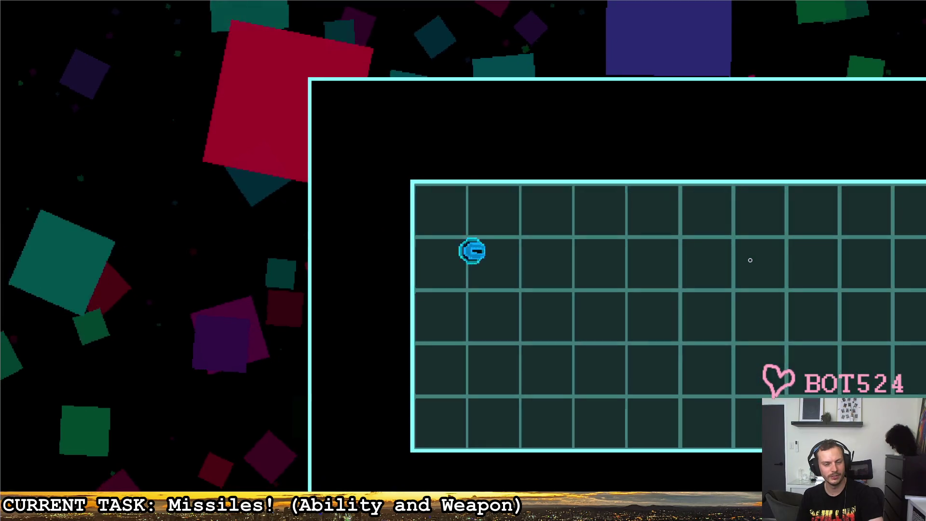
key("d")
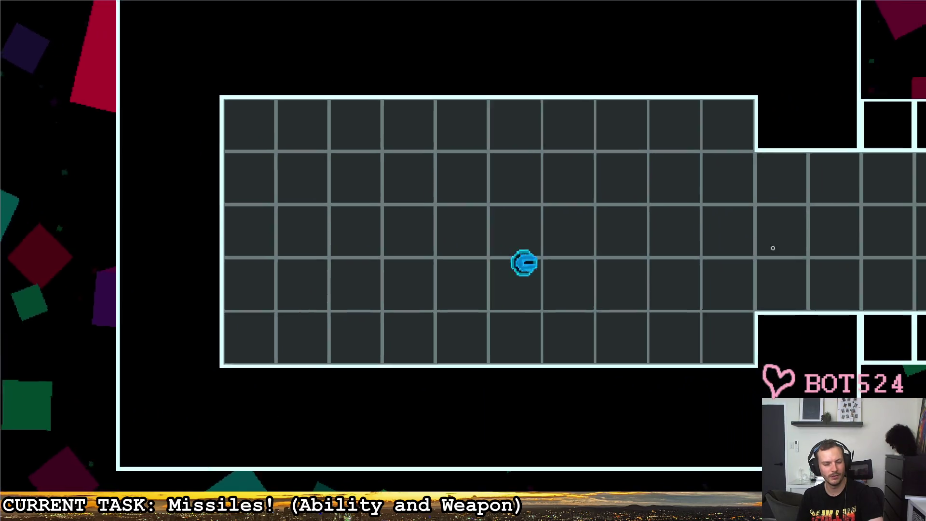
- Circle the enemy's room and travel through the corridor and back
key("d")
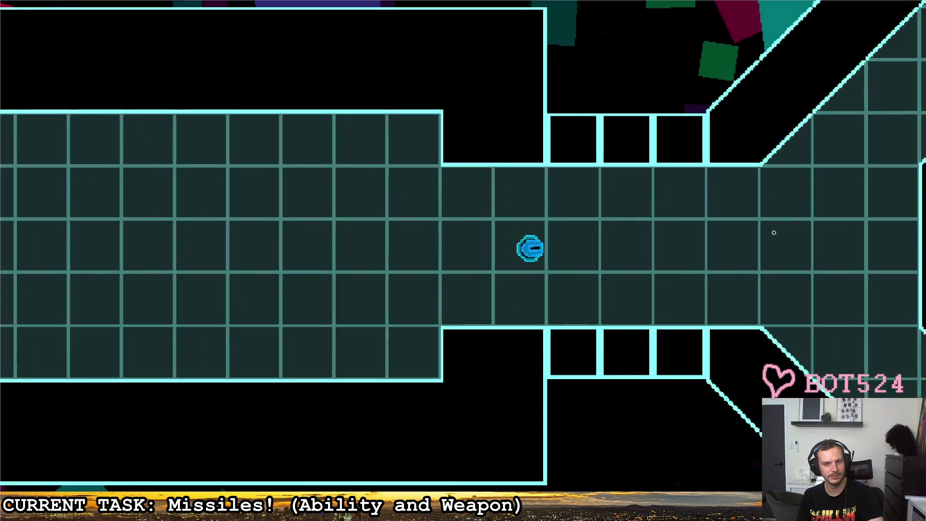
key("w")
key("d")
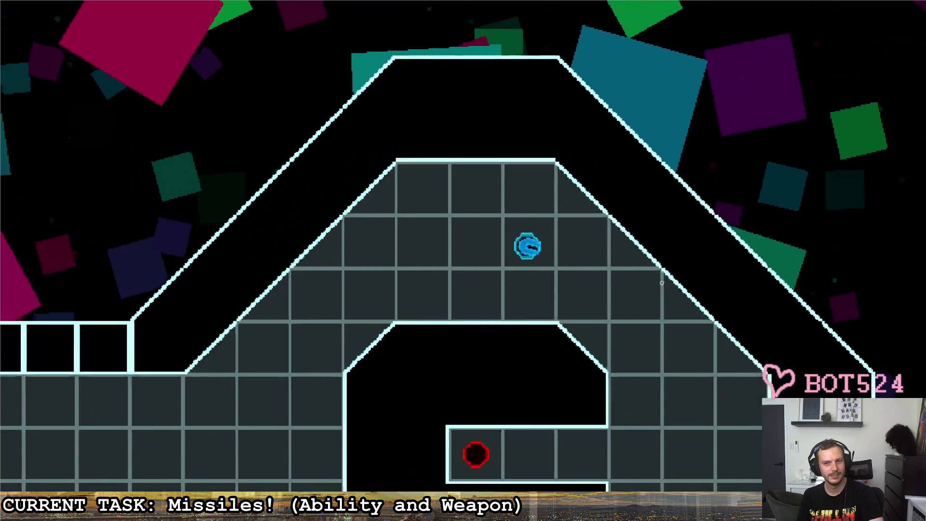
key("s")
key("w")
key("a")
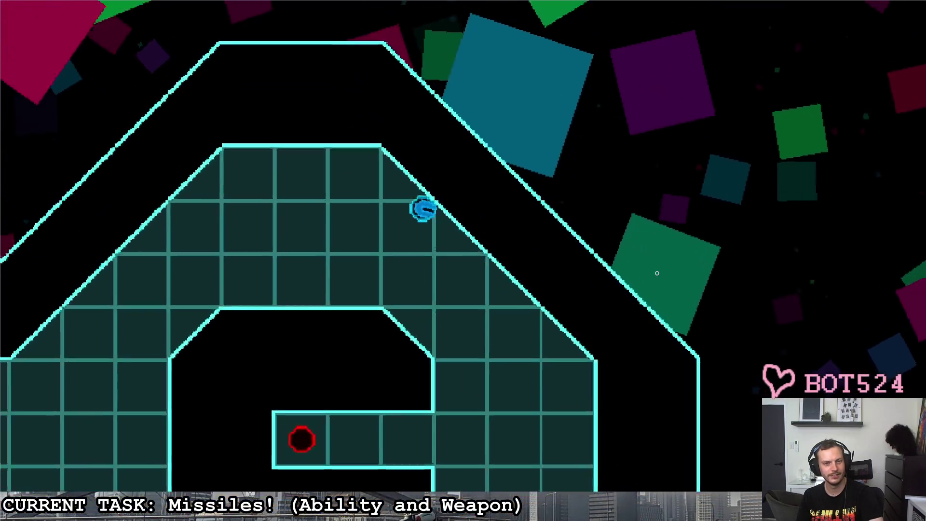
key("a")
key("s")
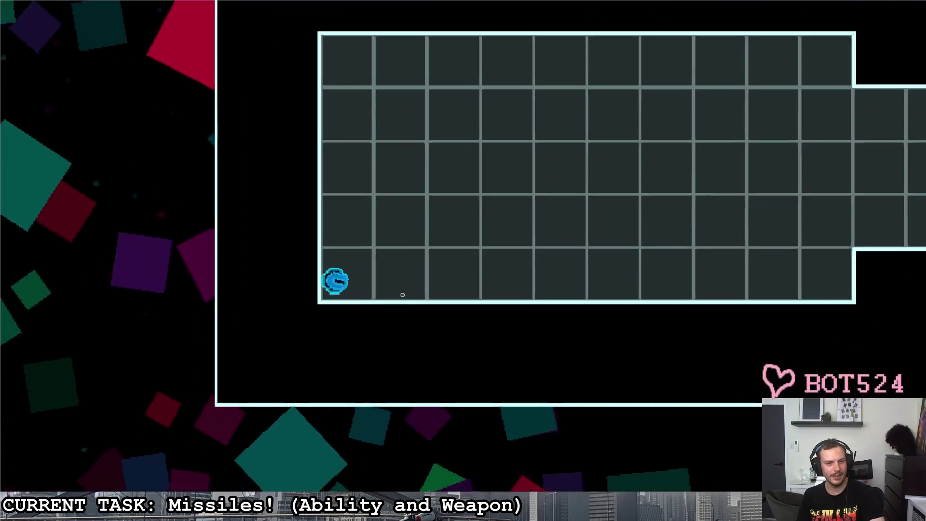
key("d")
key("w")
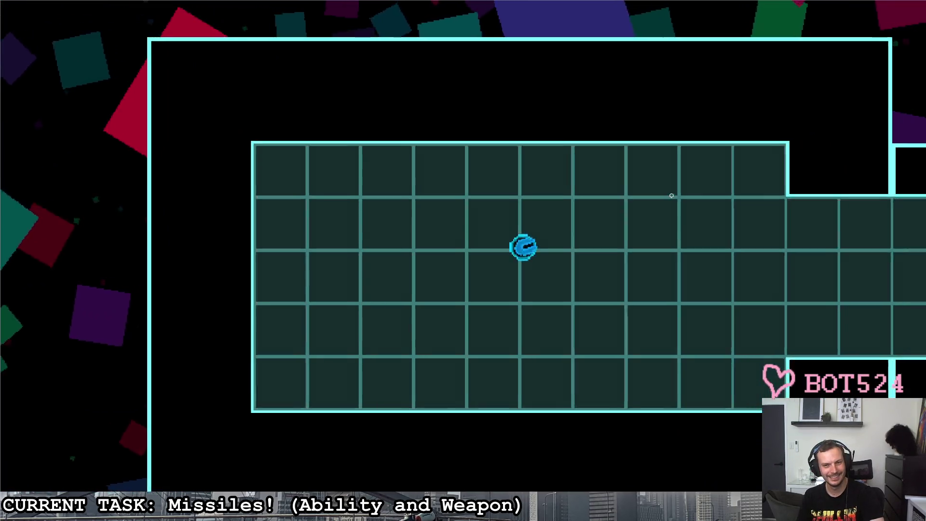
key("s")
key("d")
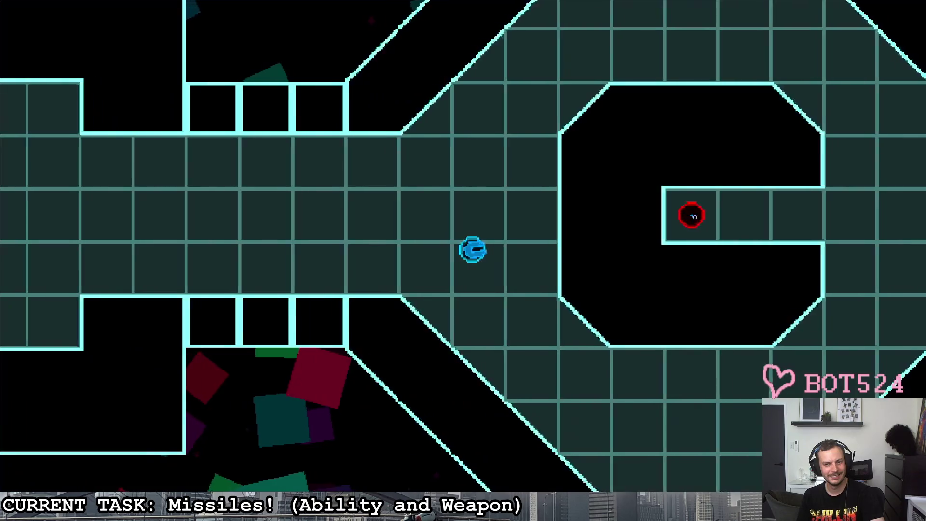
key("a")
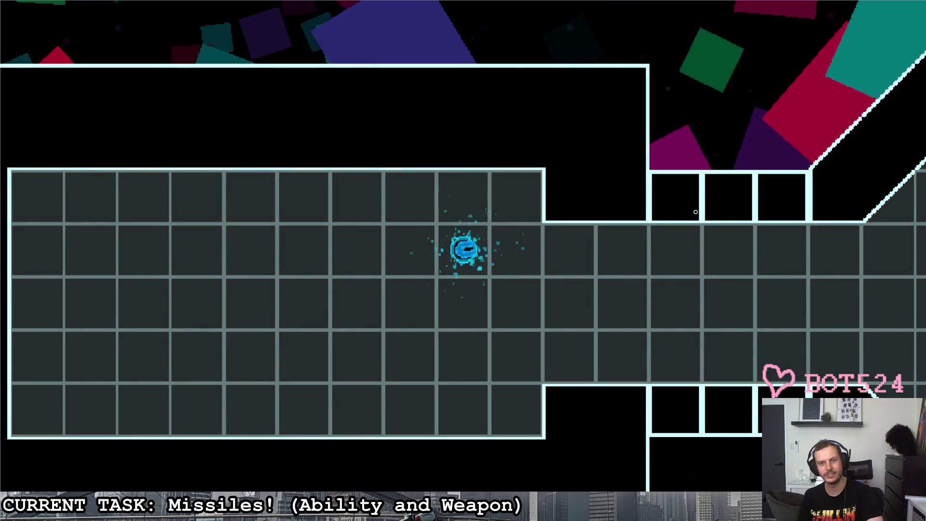
- Cross the room, fire a missile right, then pause and stop the game with F8
key("s")
key("w")
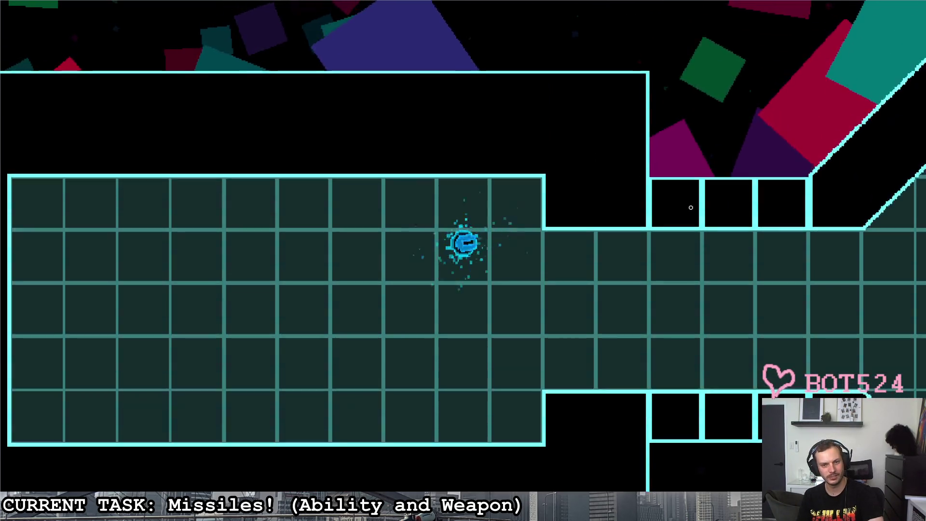
key("a")
key("d")
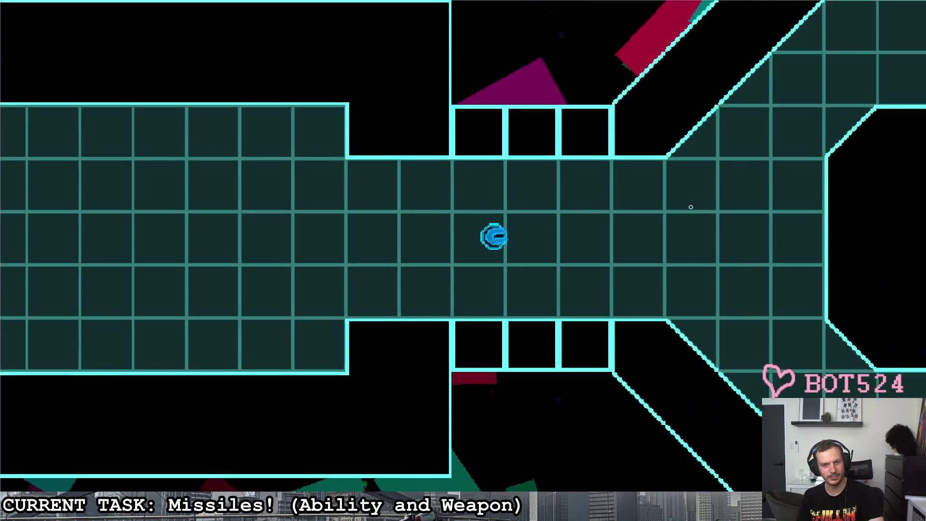
left_click(690, 207)
key("d")
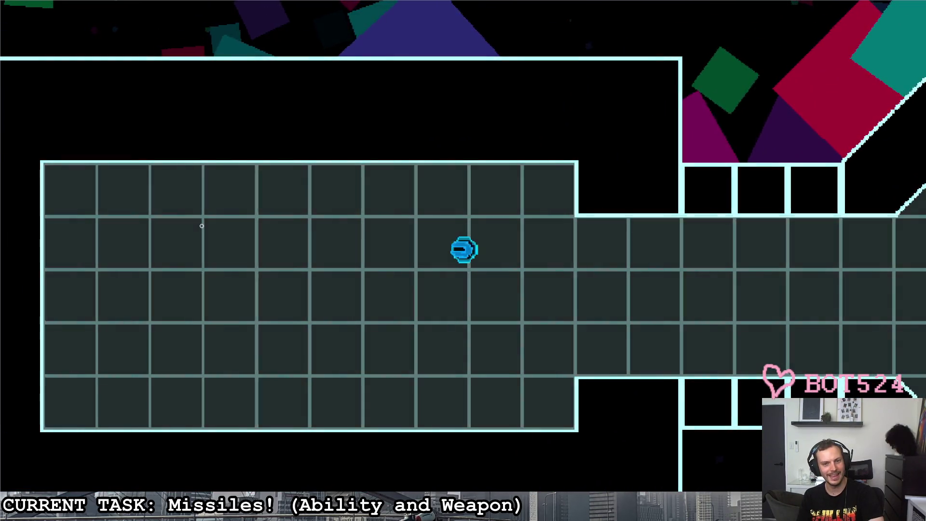
key("Escape")
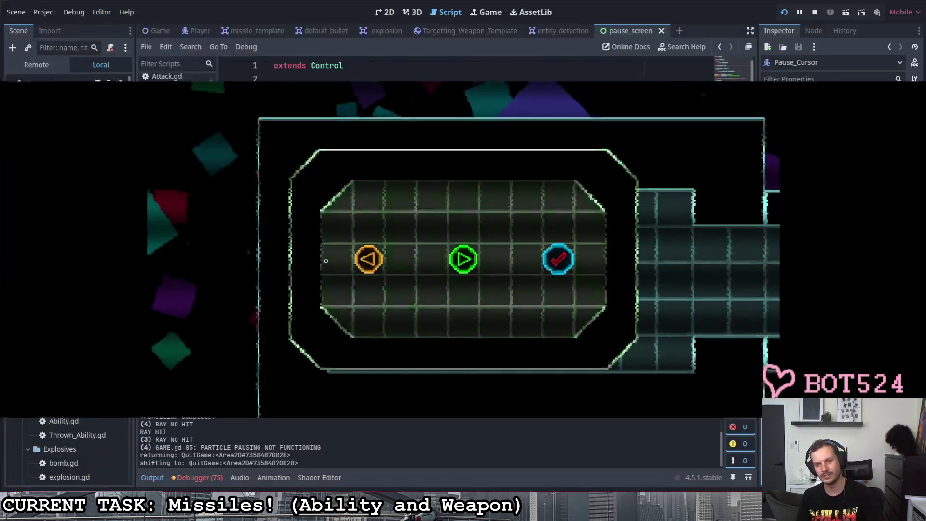
key("F8")
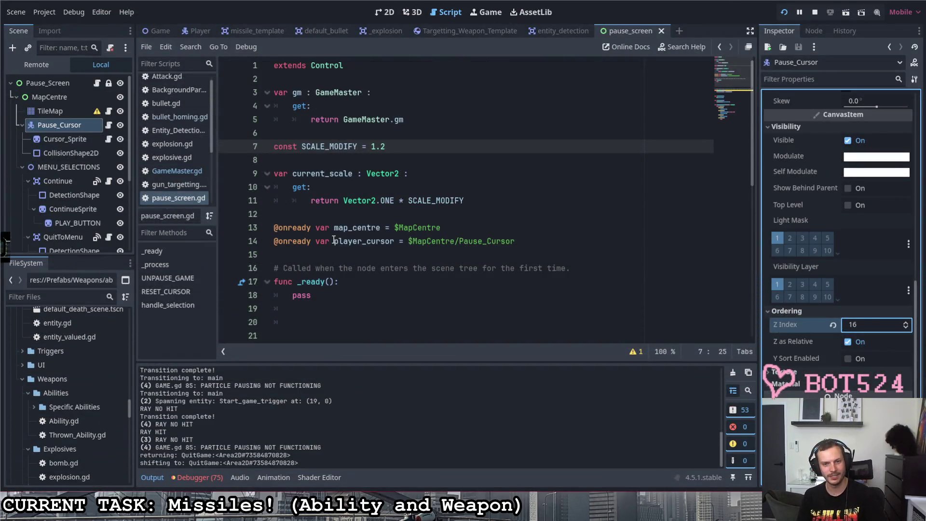